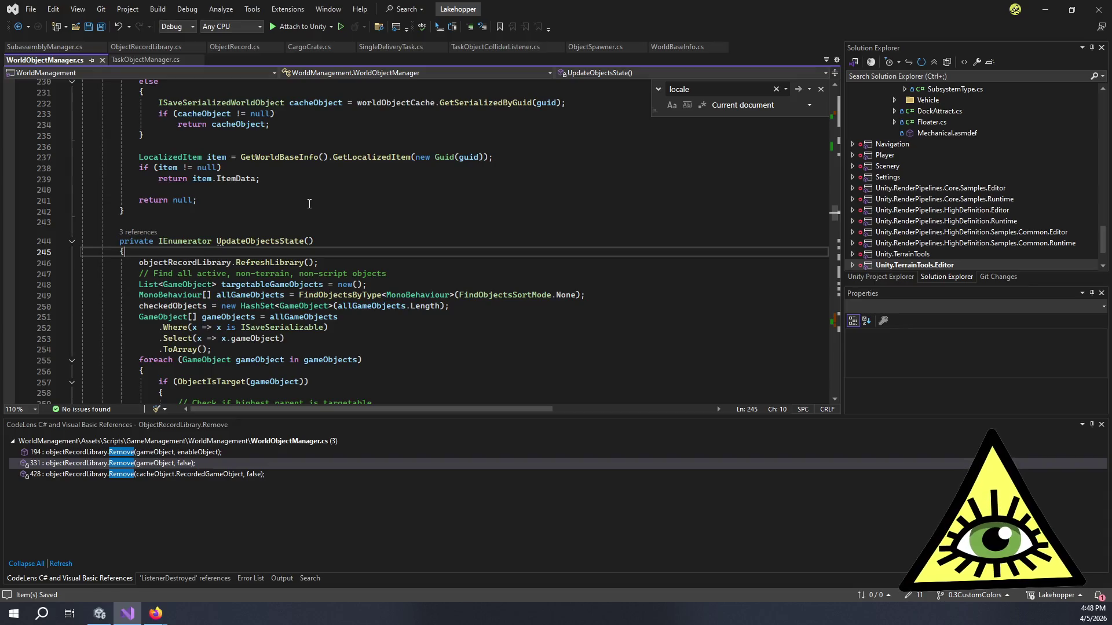
# Step: Add 'throw new NullReferenceException();' as UpdateObjectsState's first line and save WorldObjectManager.cs
pyautogui.write('throw')
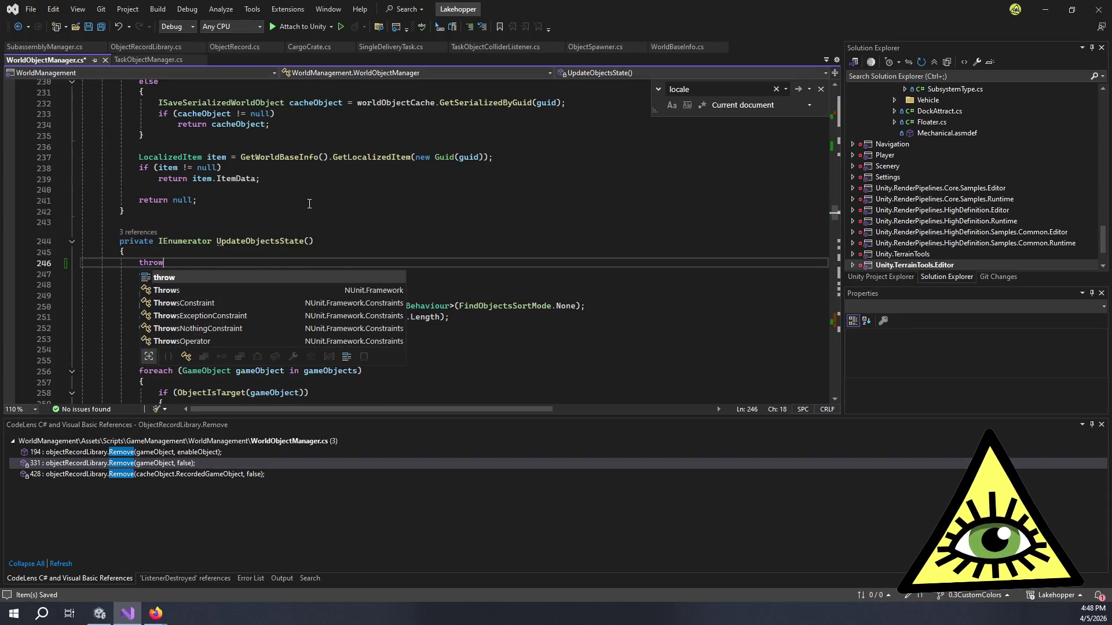
pyautogui.write(' new T')
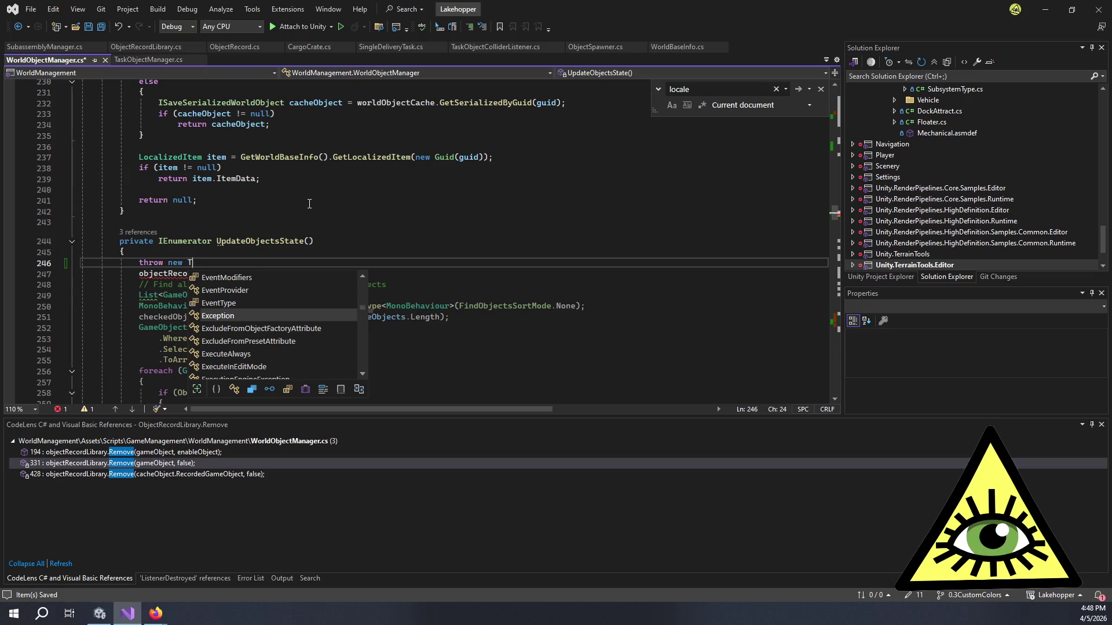
pyautogui.write('estEx')
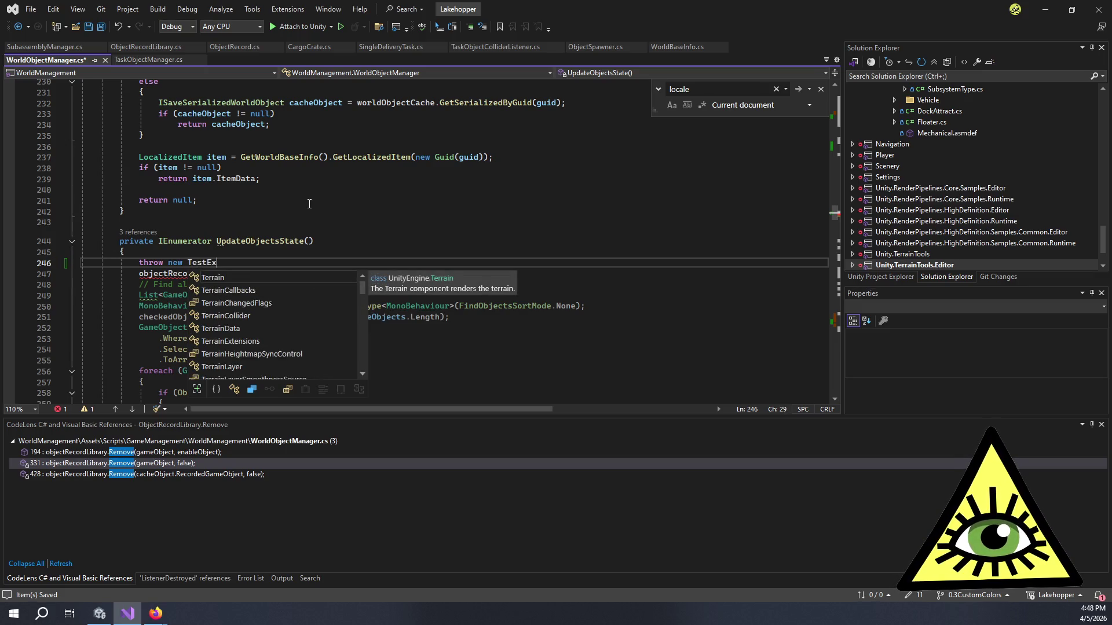
pyautogui.hotkey('ctrl', 'BackSpace')
pyautogui.write('Excep')
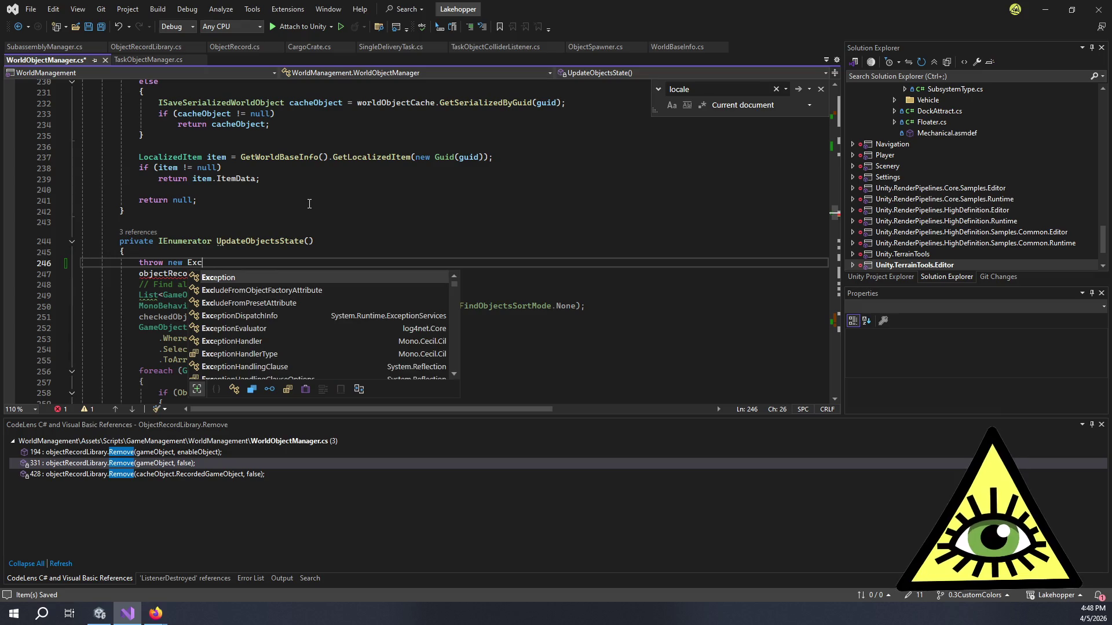
pyautogui.hotkey('ctrl', 'BackSpace')
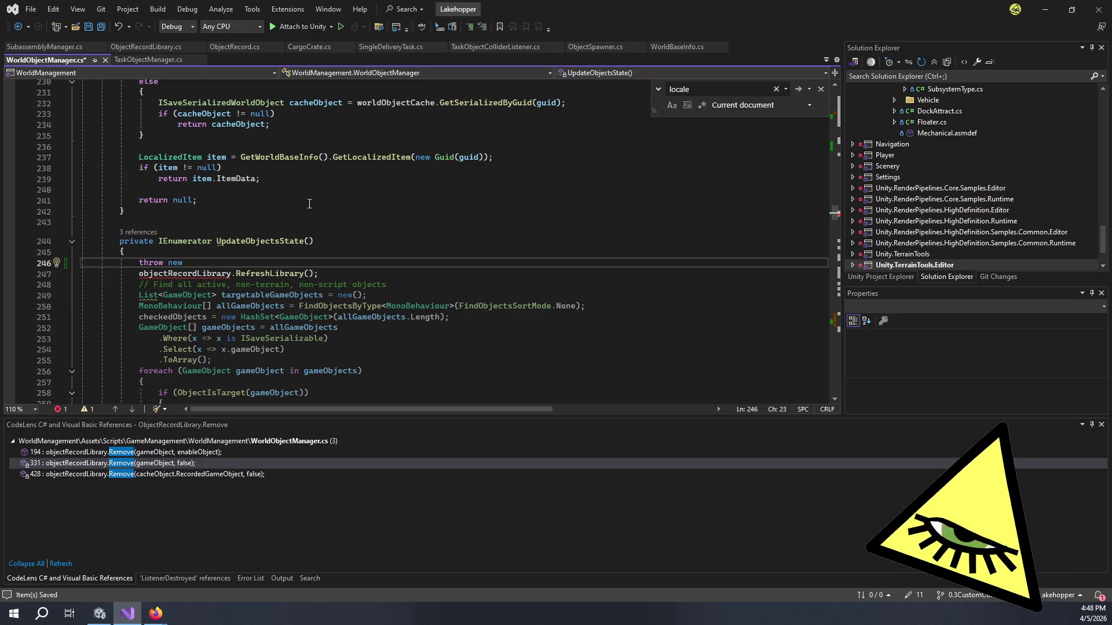
pyautogui.write('NullRe')
pyautogui.press('Tab')
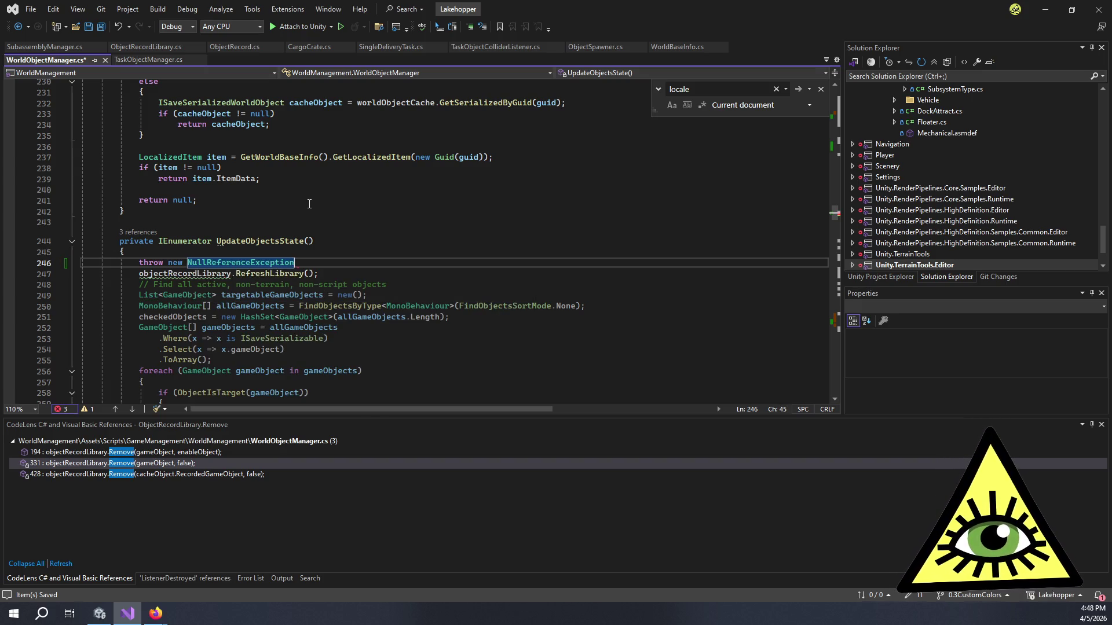
pyautogui.write('();')
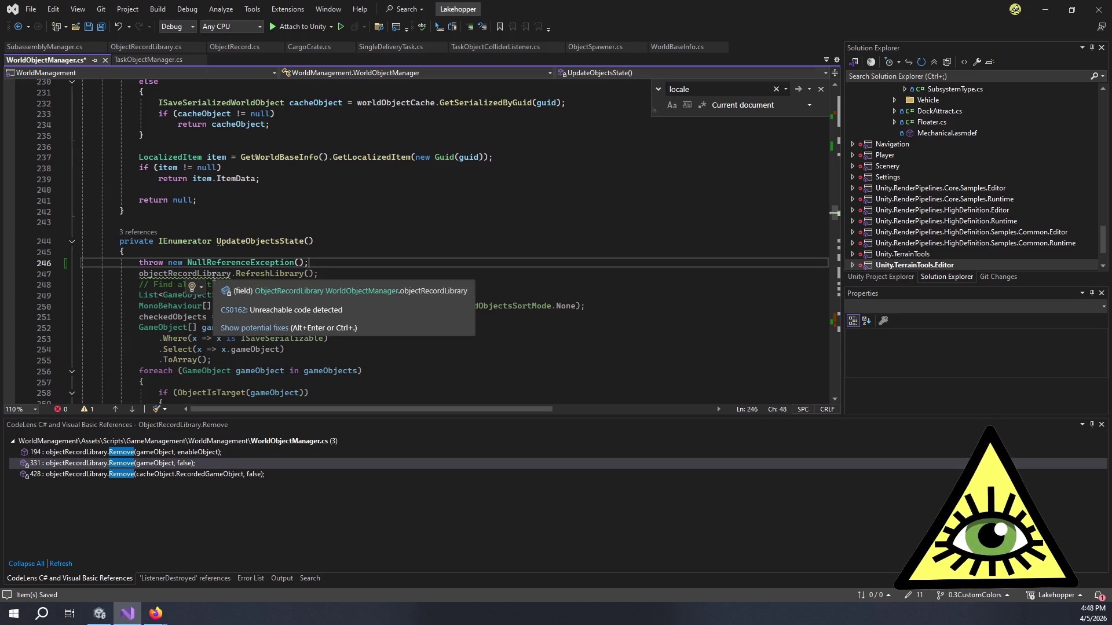
pyautogui.hotkey('ctrl', 's')
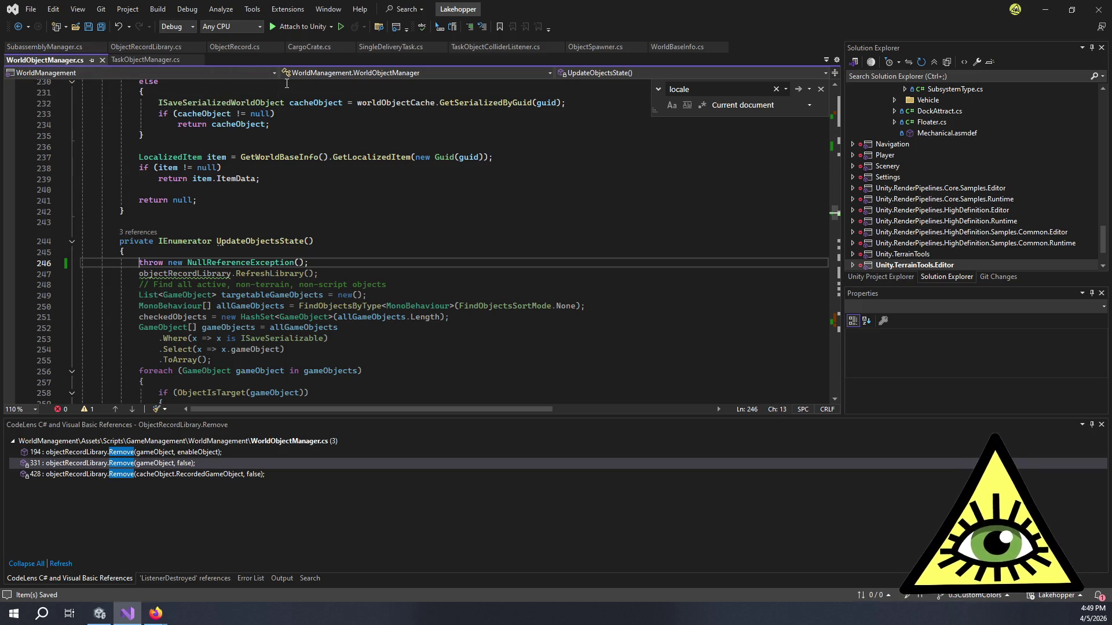
# Step: Guard the throw with 'if (Time.time > 30f)' on its own line and save
pyautogui.write('if (Time')
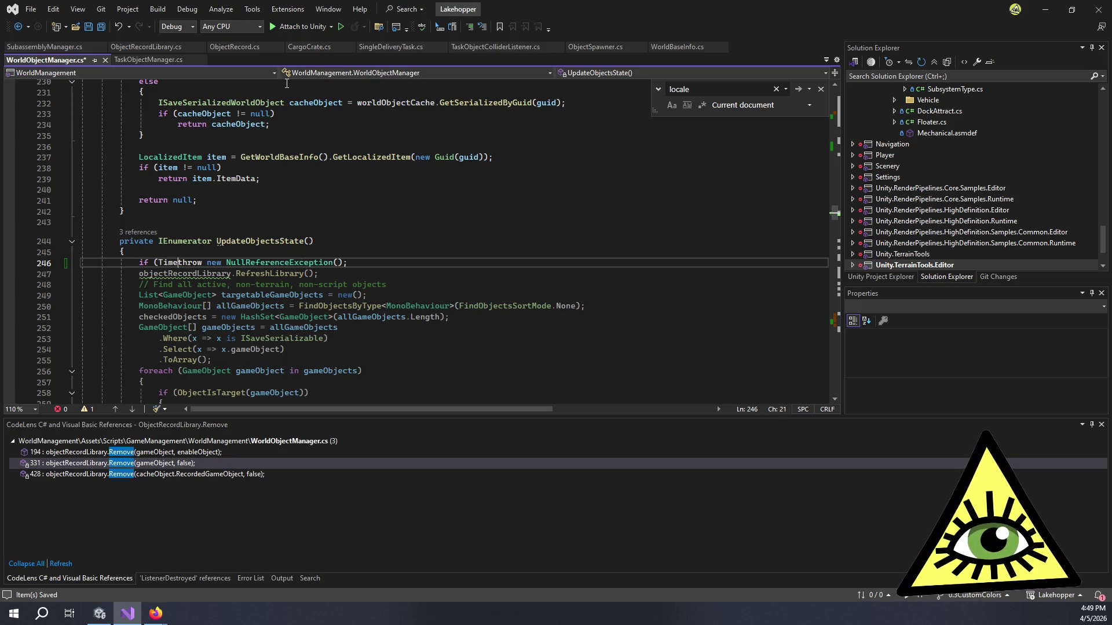
pyautogui.write('.time > ')
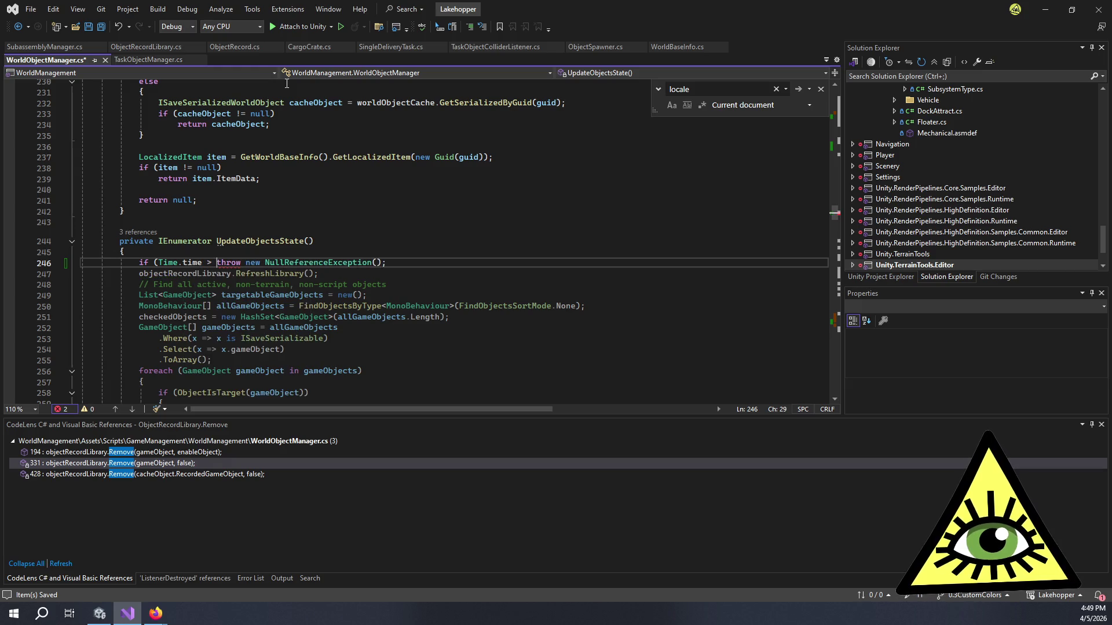
pyautogui.write('30f)')
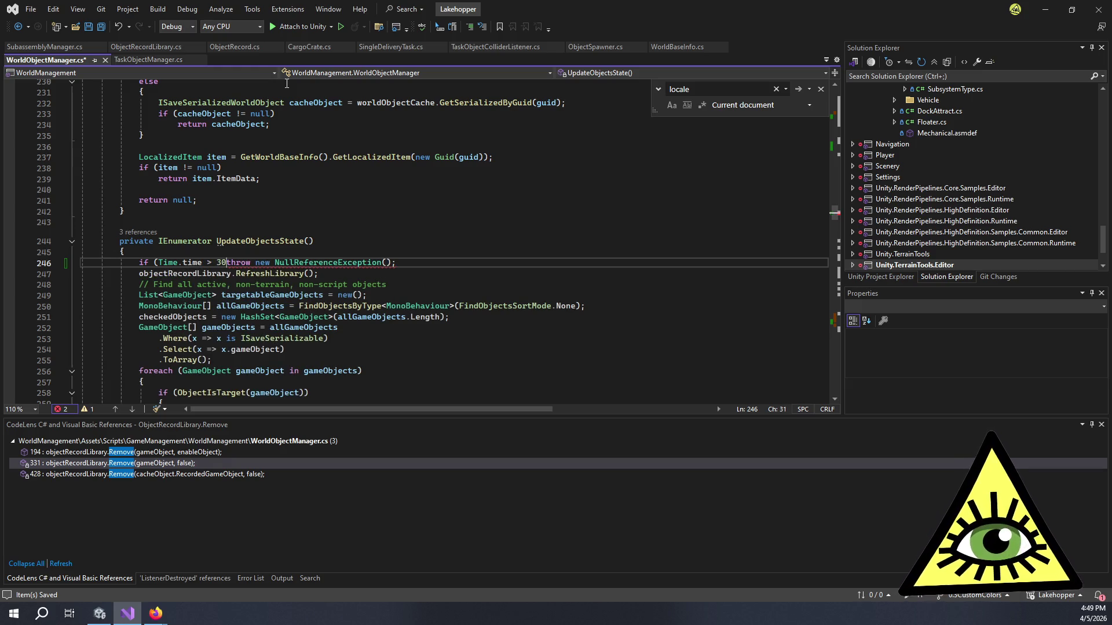
pyautogui.press('Return')
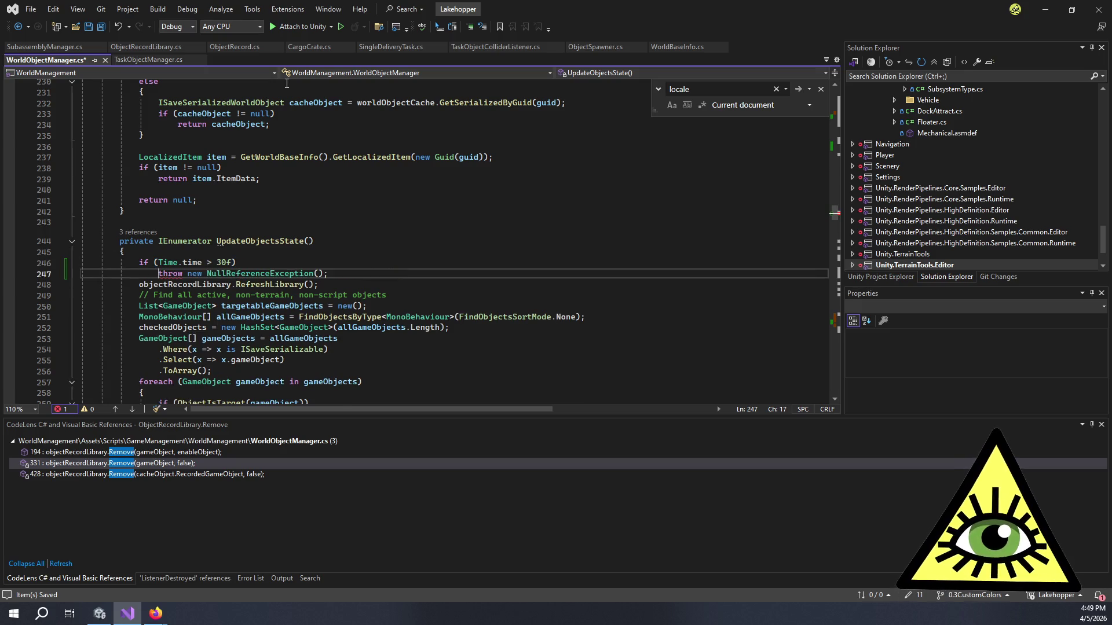
pyautogui.hotkey('ctrl', 's')
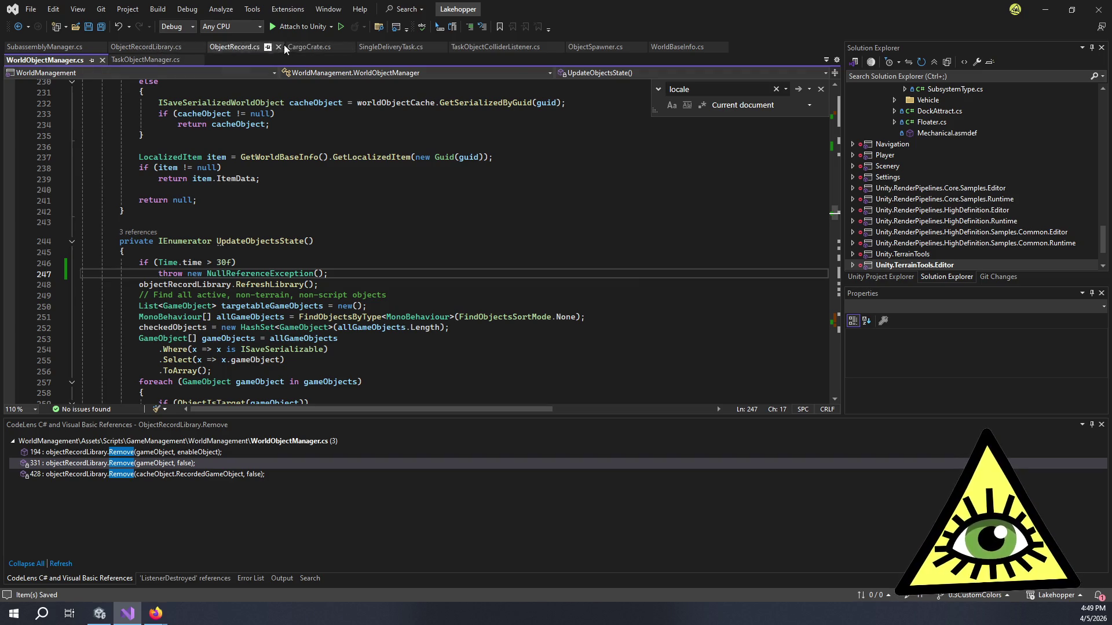
# Step: Change Update()'s check on line 108 to 'if (false && objectStateUpdateRunning)', save, and return to Unity
pyautogui.scroll(5, 327, 225)
pyautogui.scroll(20, 326, 224)
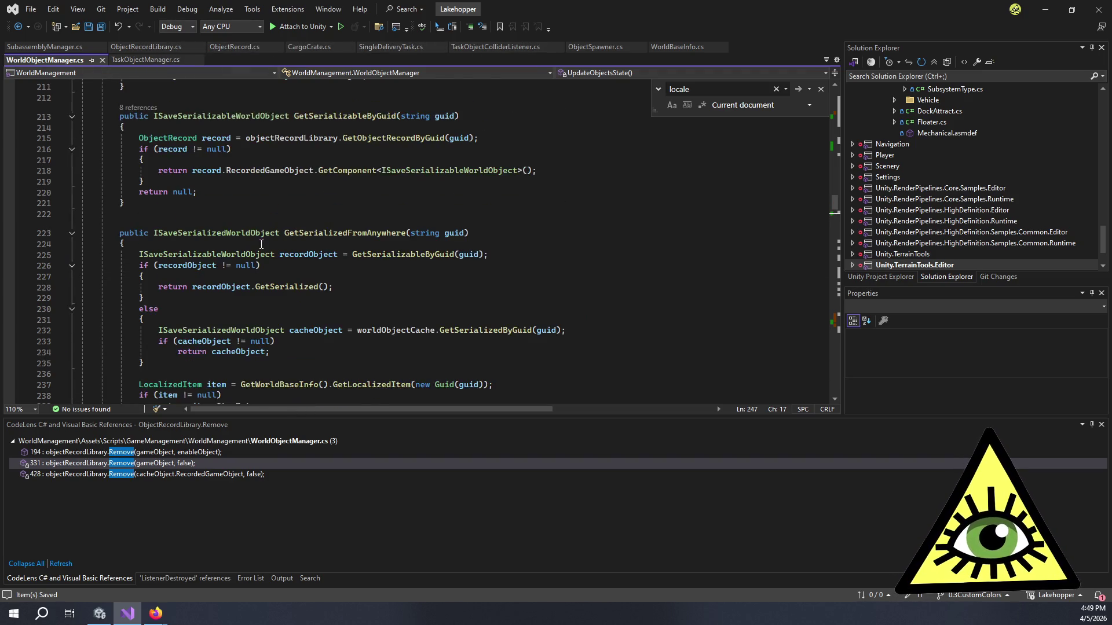
pyautogui.scroll(-19, 259, 233)
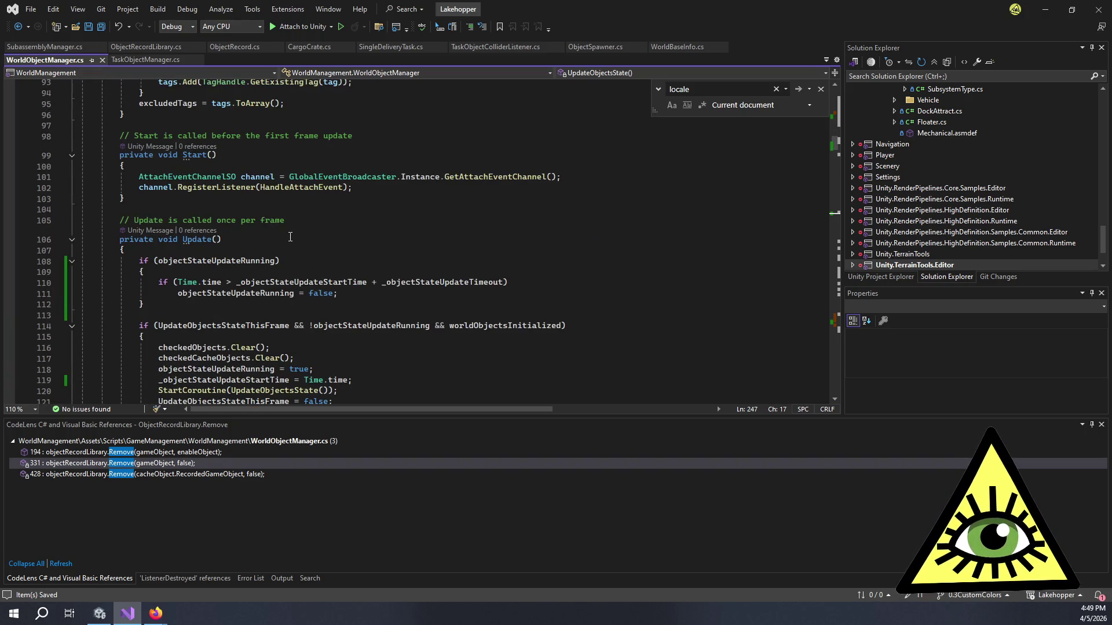
pyautogui.click(286, 238)
pyautogui.scroll(-3, 258, 163)
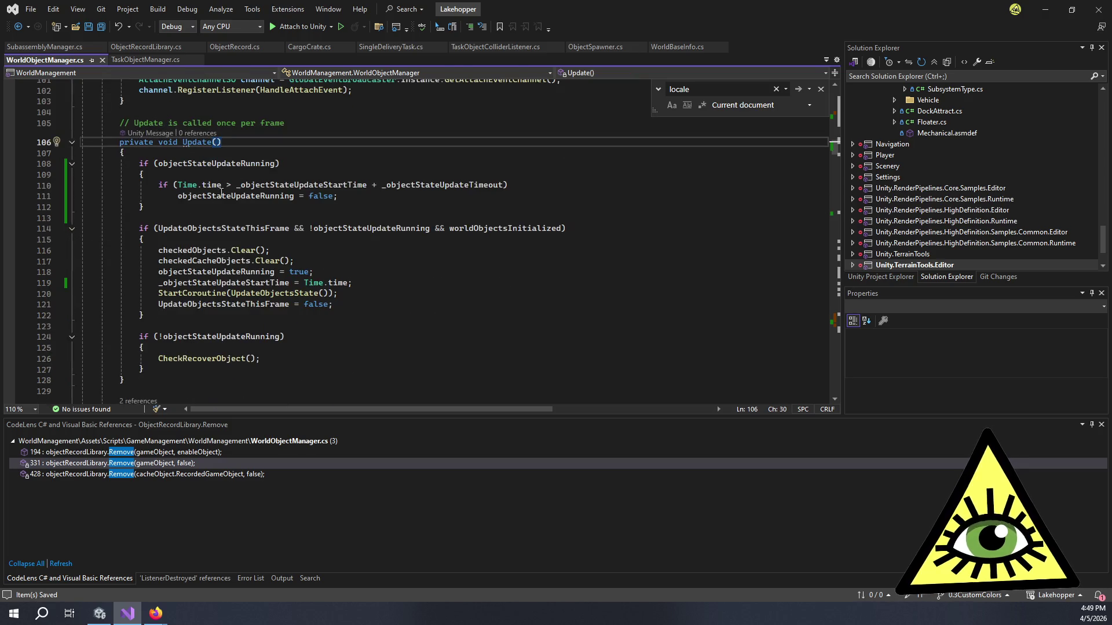
pyautogui.click(155, 163)
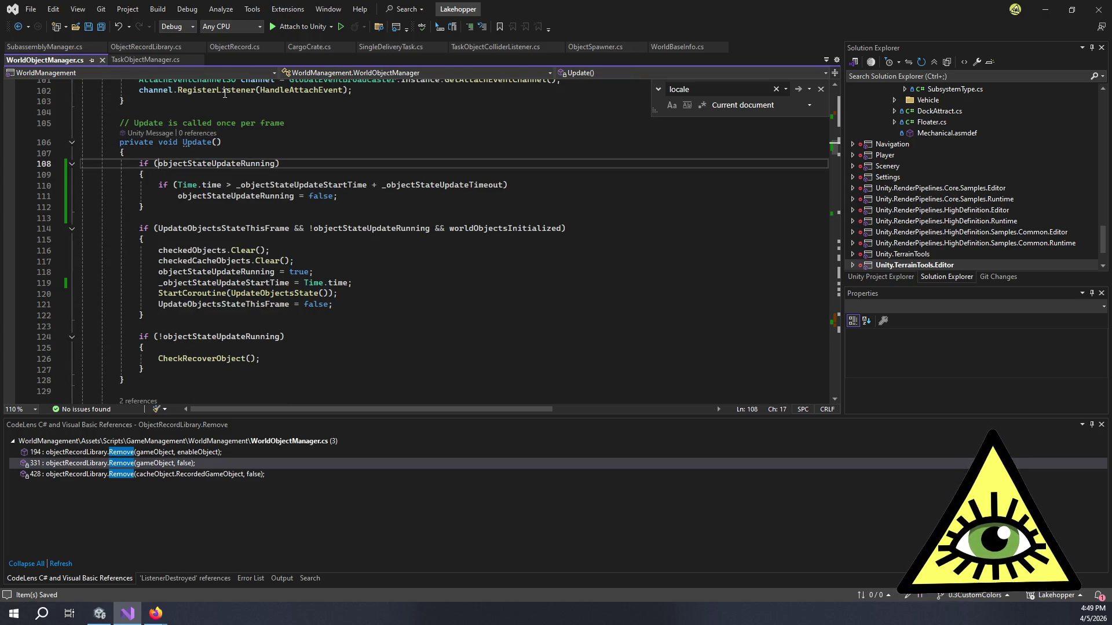
pyautogui.write('false &&')
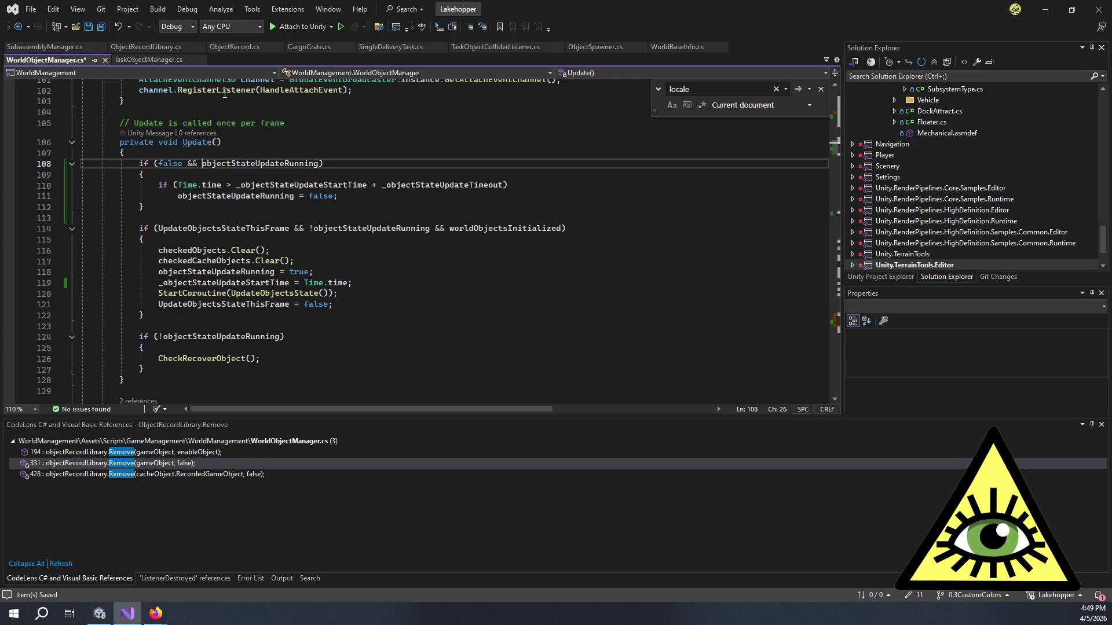
pyautogui.hotkey('ctrl', 's')
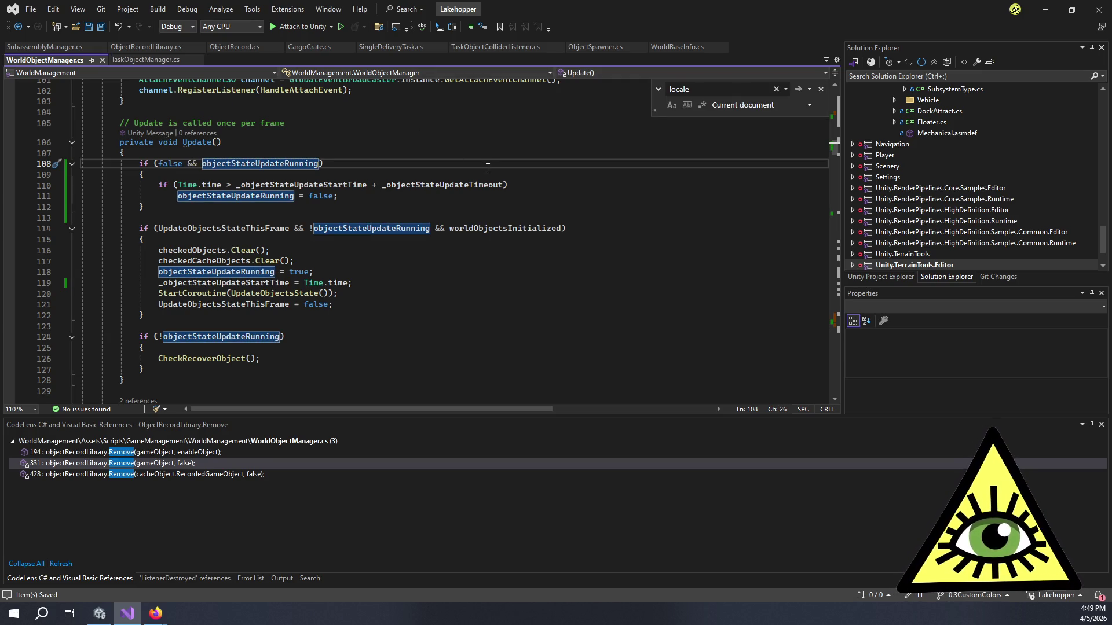
pyautogui.click(431, 208)
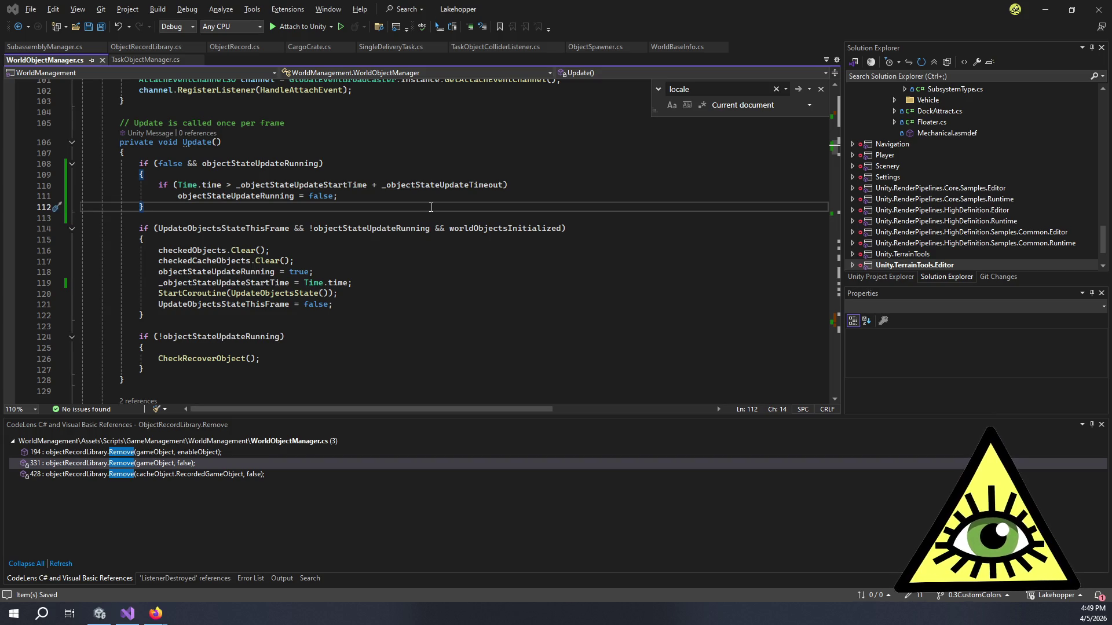
pyautogui.hotkey('alt', 'Tab')
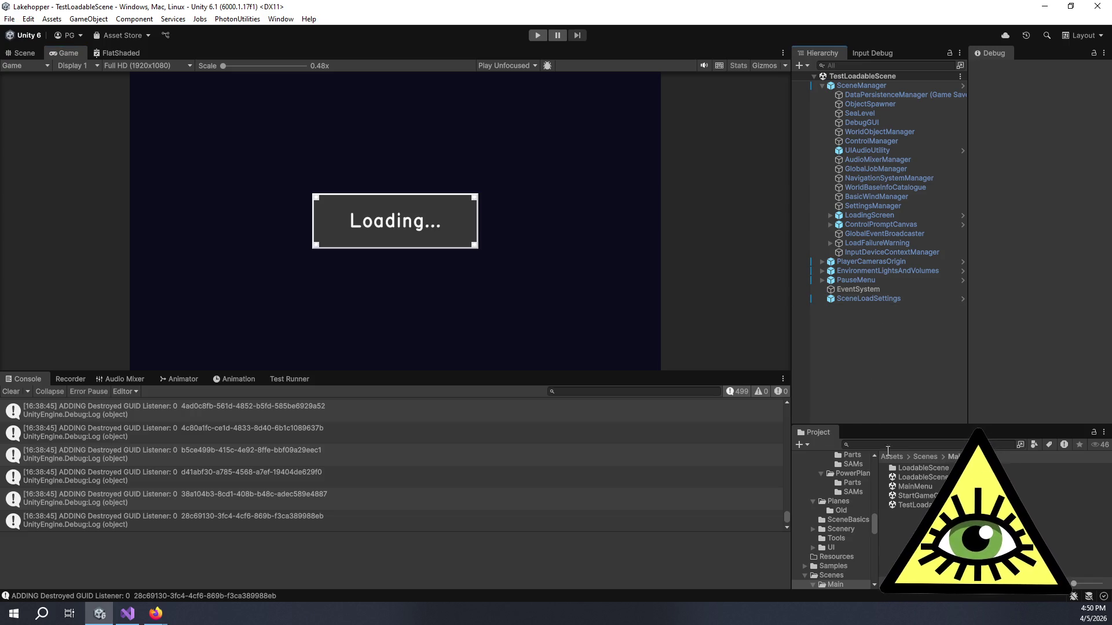
# Step: Open LoadableScene, inspect SceneLoadSettings in the Inspector, then go back to Visual Studio
pyautogui.doubleClick(915, 478)
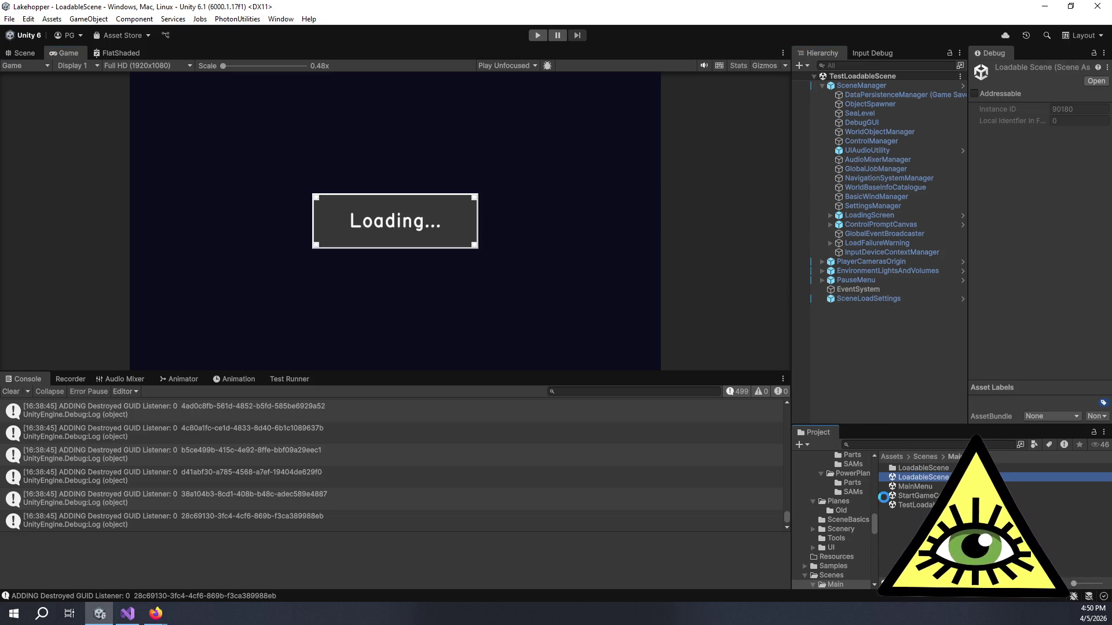
pyautogui.click(881, 134)
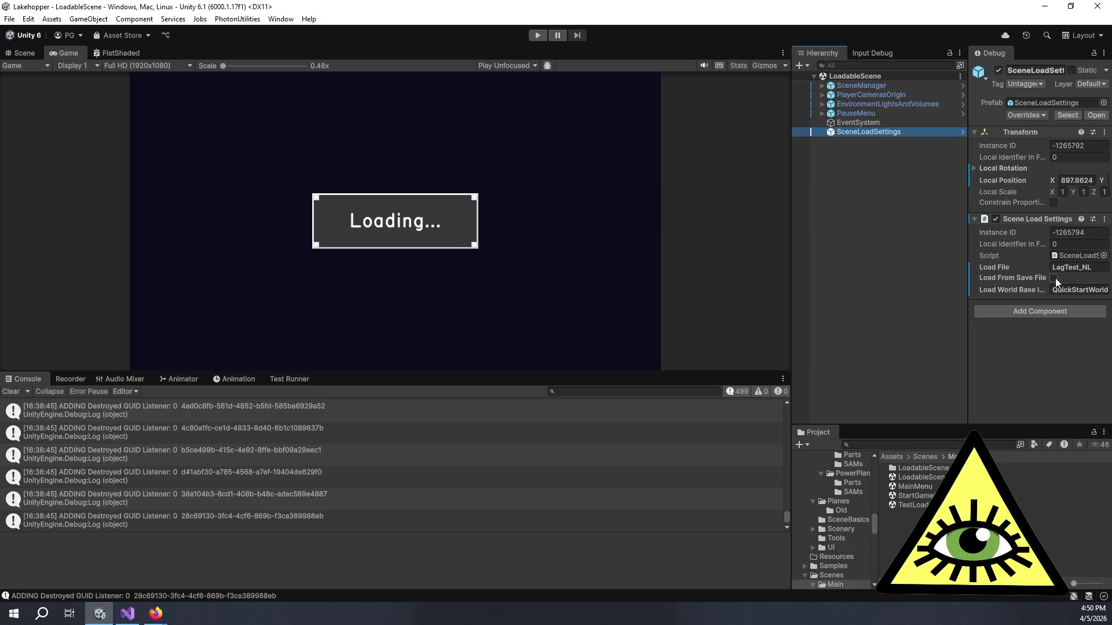
pyautogui.hotkey('alt', 'Tab')
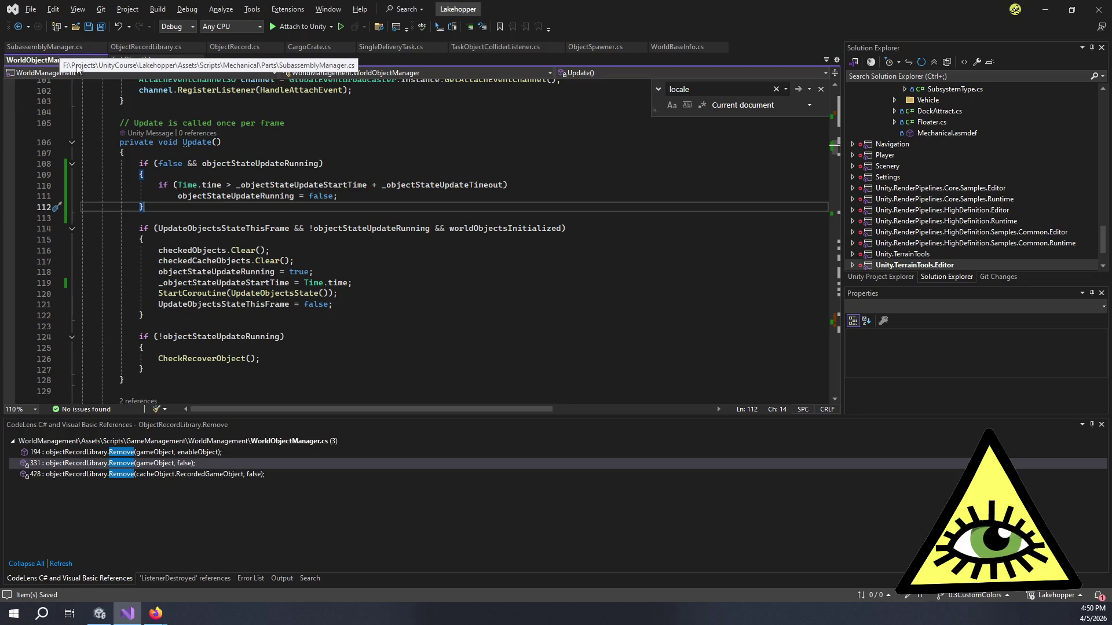
# Step: Scroll to UpdateObjectsState and place the caret after the 'Time.time > 30f' condition on line 246
pyautogui.click(286, 142)
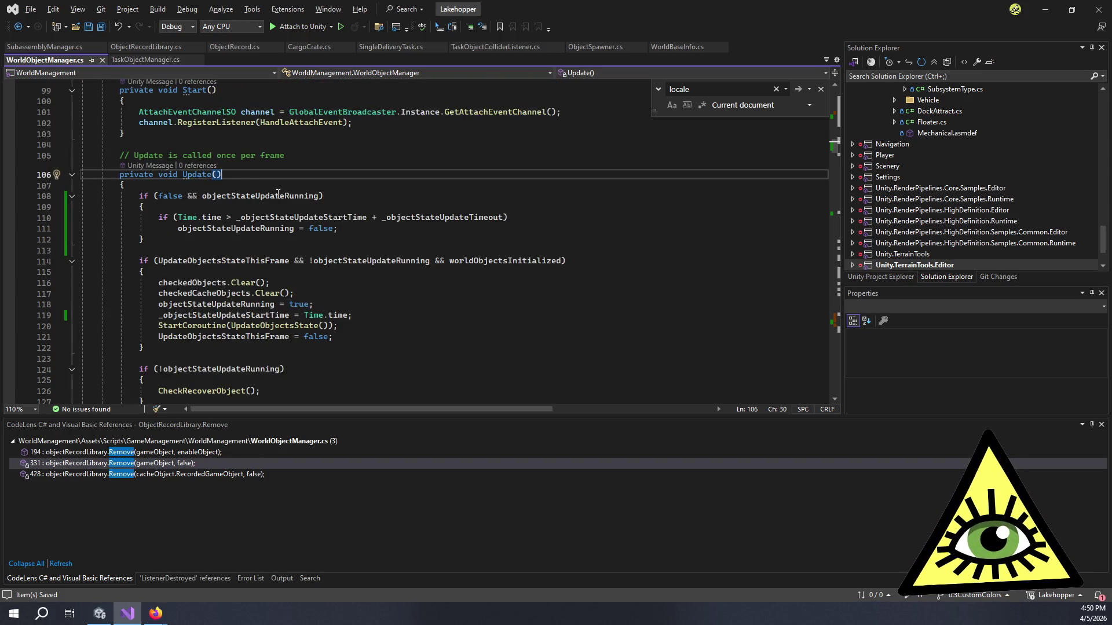
pyautogui.scroll(-12, 280, 288)
pyautogui.scroll(-13, 281, 288)
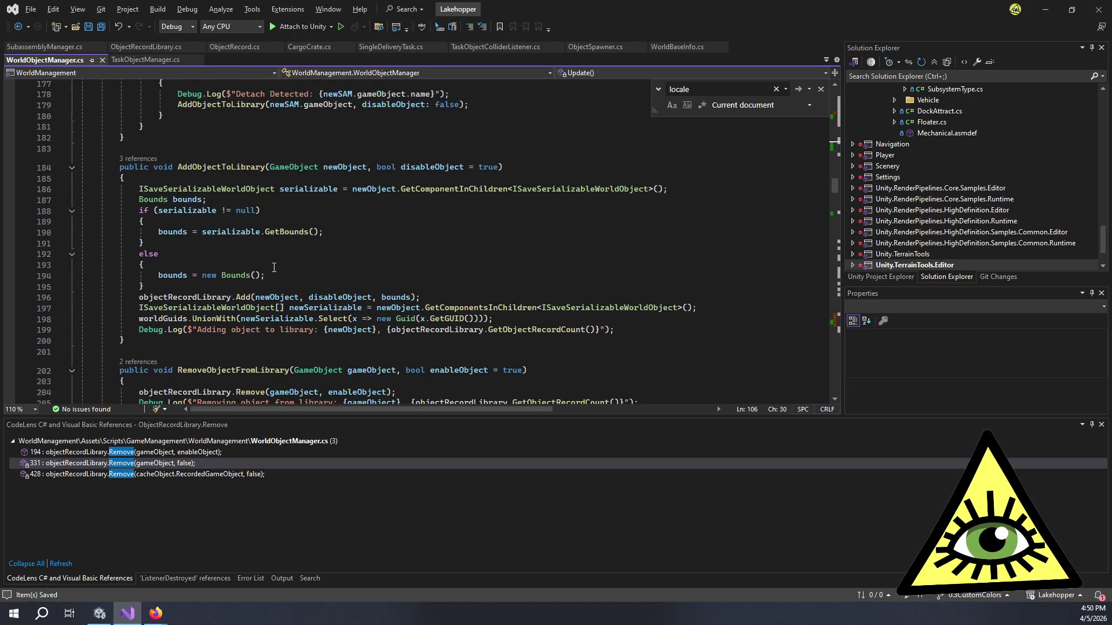
pyautogui.scroll(-5, 277, 263)
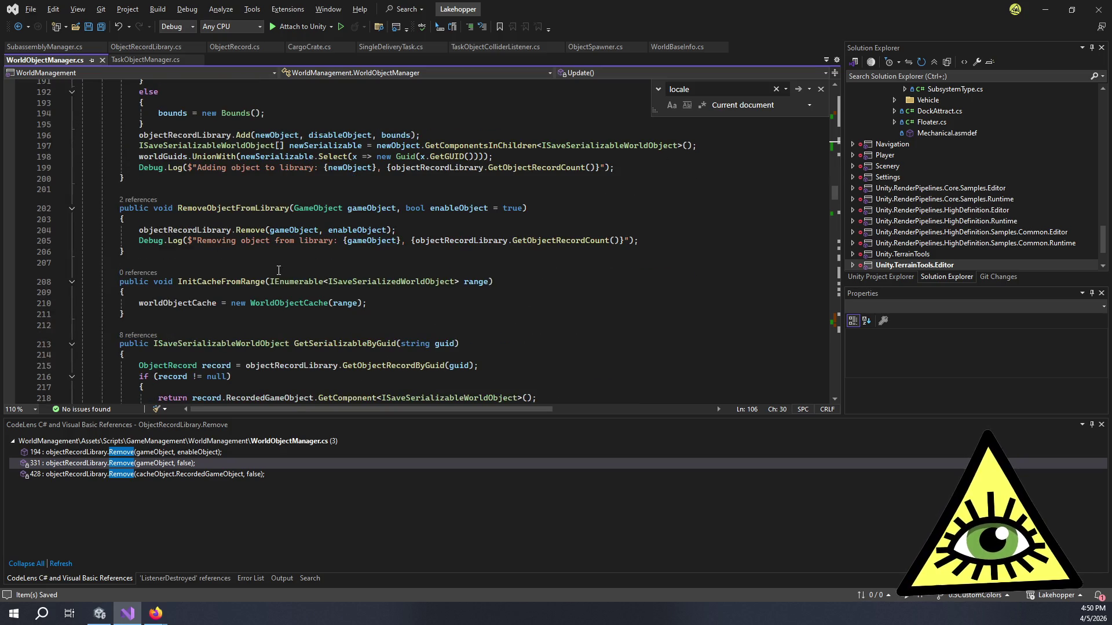
pyautogui.scroll(-6, 278, 270)
pyautogui.scroll(-6, 276, 234)
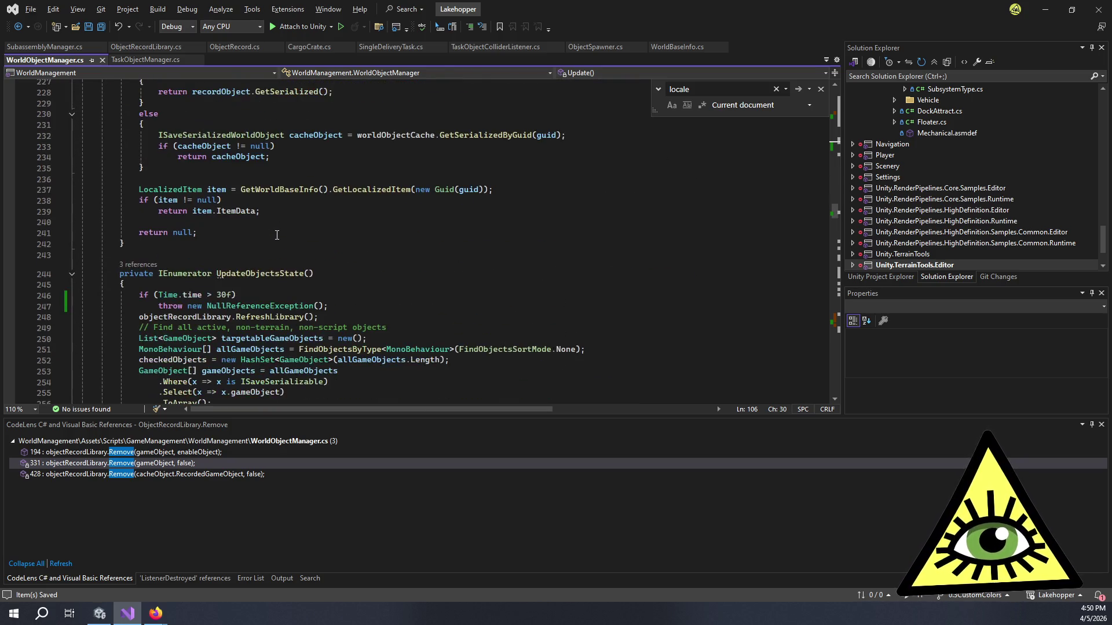
pyautogui.scroll(-2, 277, 235)
pyautogui.click(252, 230)
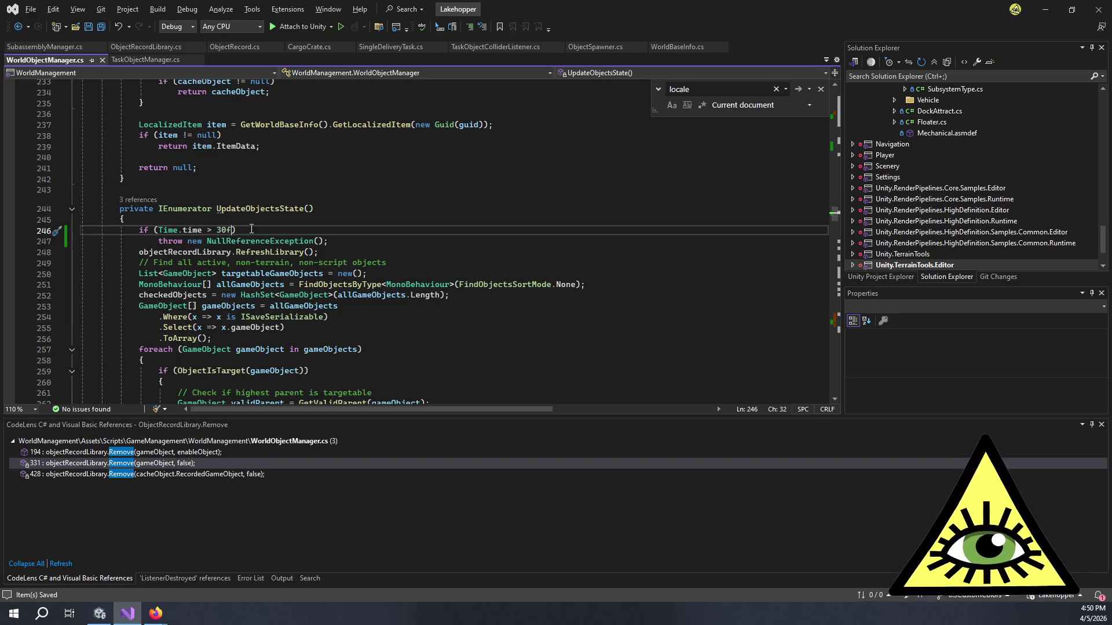
# Step: Extend the throw condition to 'Time.time > 30f && Time.time < 120f'
pyautogui.write('&& !')
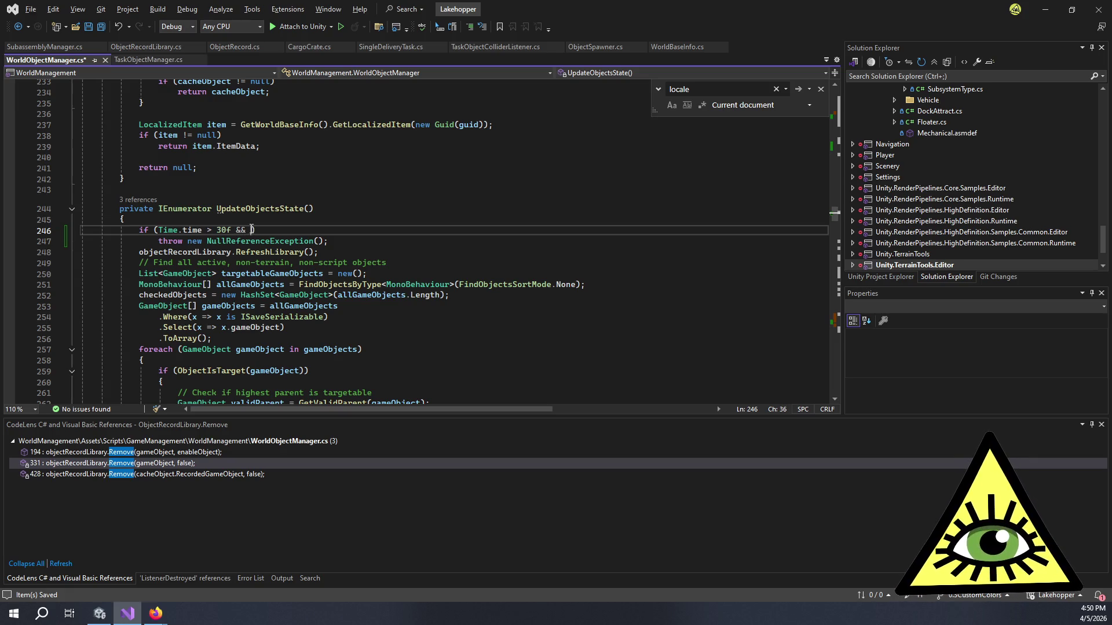
pyautogui.press('BackSpace')
pyautogui.write('Time.time < ')
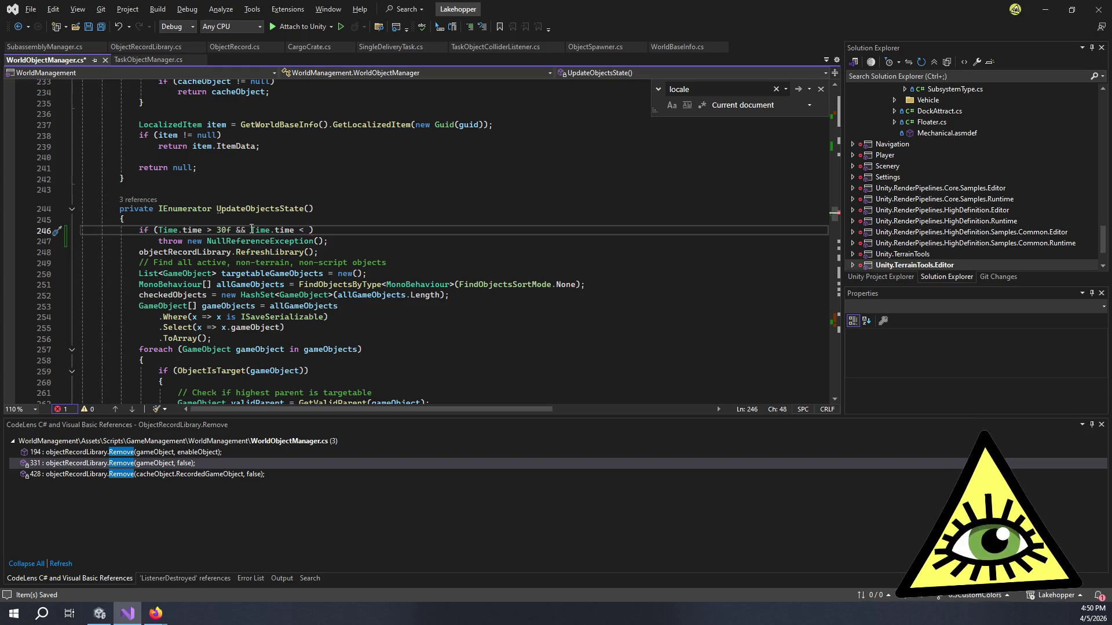
pyautogui.write('120')
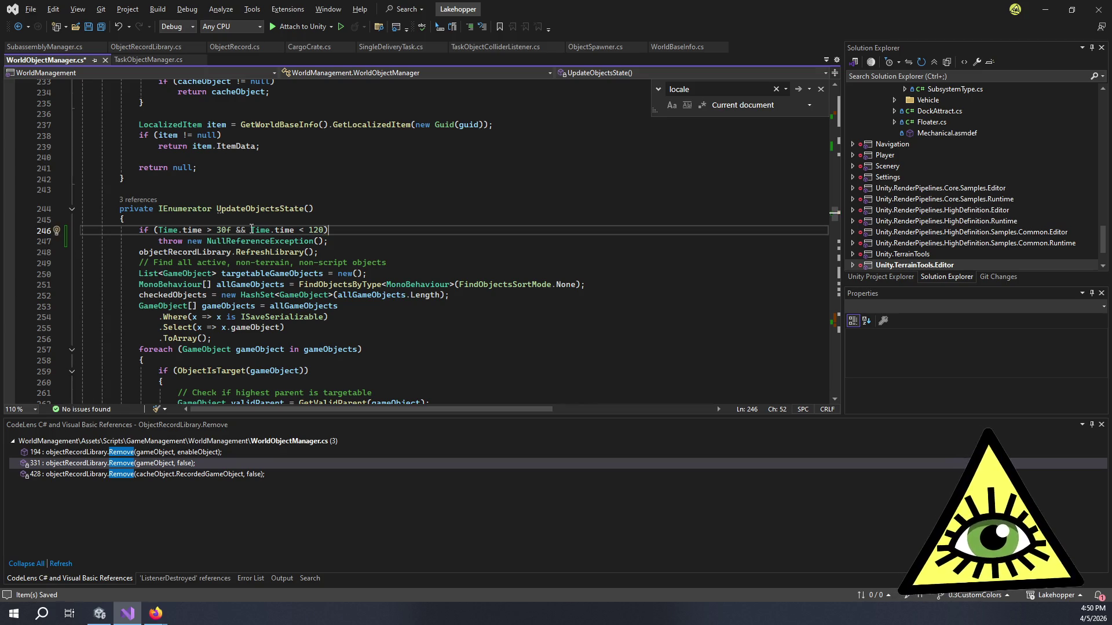
pyautogui.write('f')
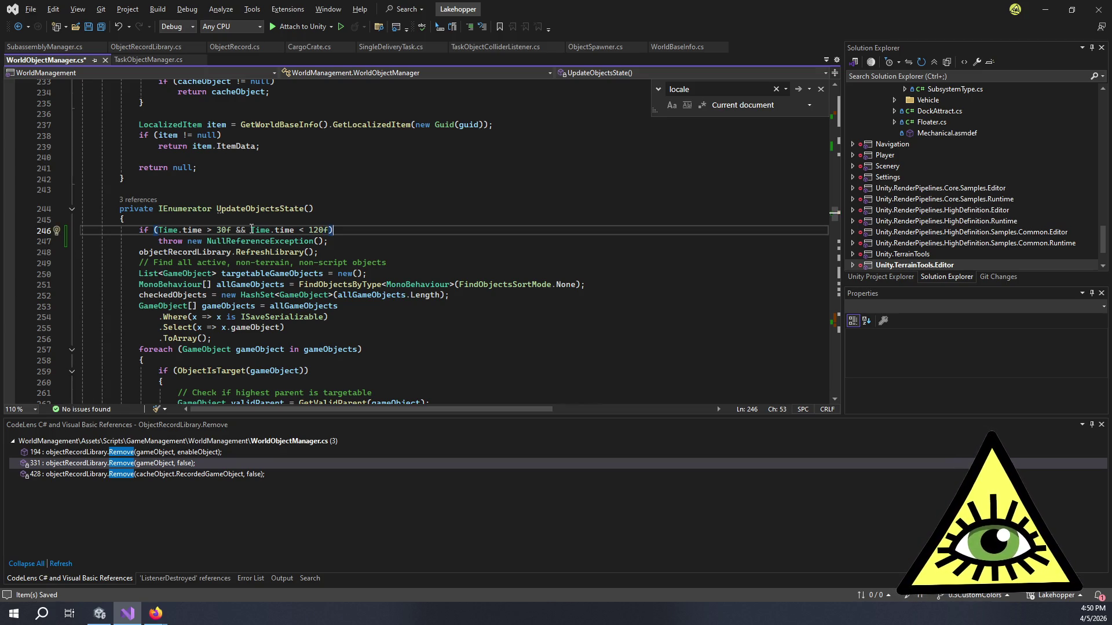
# Step: Wrap the throw statement in a braced block under the if condition
pyautogui.press('Return')
pyautogui.write('{')
pyautogui.press('Return')
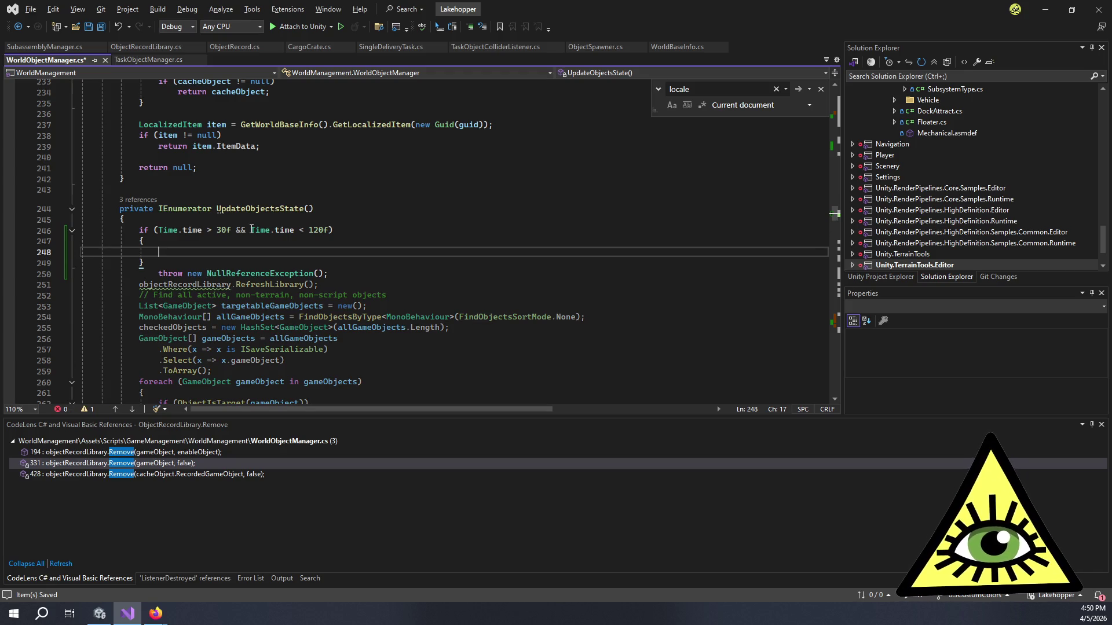
pyautogui.hotkey('ctrl', 'z')
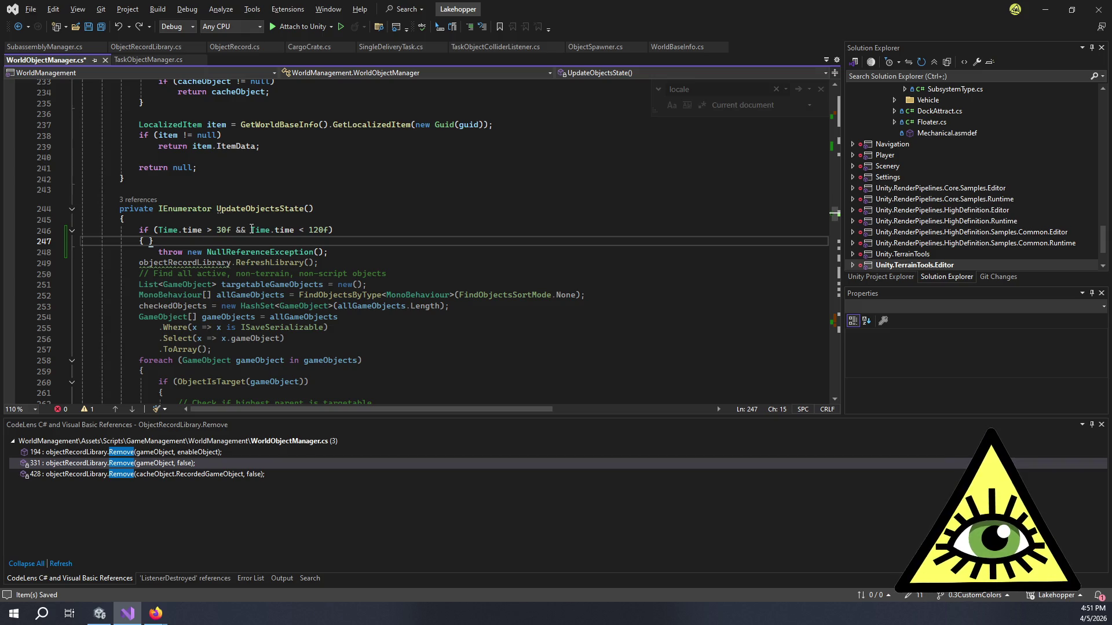
pyautogui.press('Return')
pyautogui.press('Down')
pyautogui.press('Down')
pyautogui.hotkey('alt', 'Up')
pyautogui.hotkey('alt', 'Up')
pyautogui.hotkey('shift', 'End')
# Step: Insert Debug.LogError("Throwing Update Test Exception"); above the throw and select its message
pyautogui.write('Debu')
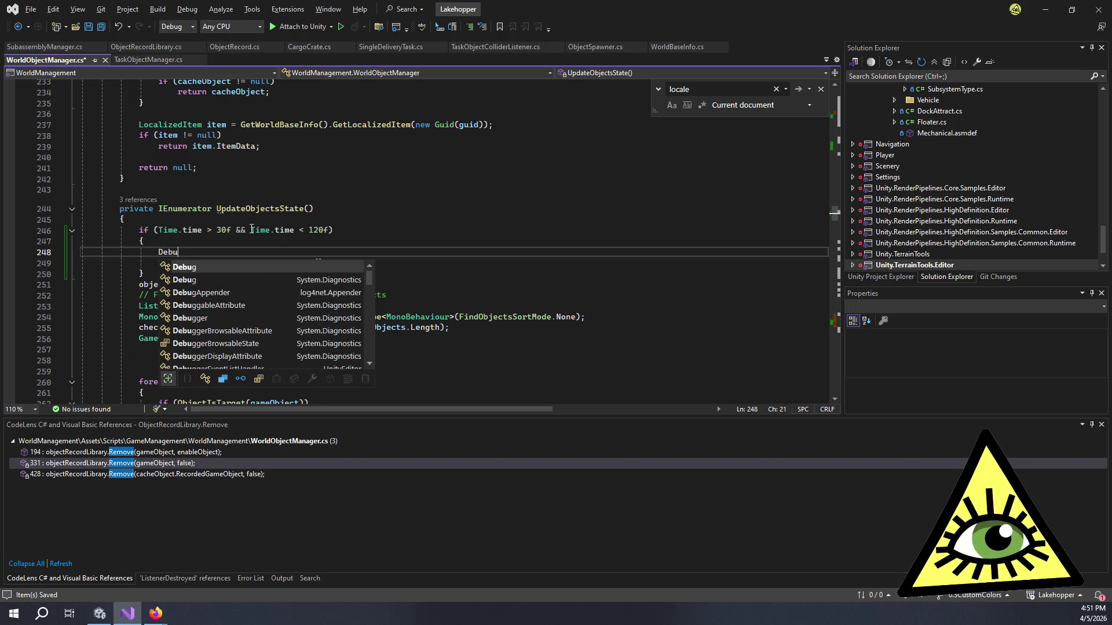
pyautogui.write('g.Err')
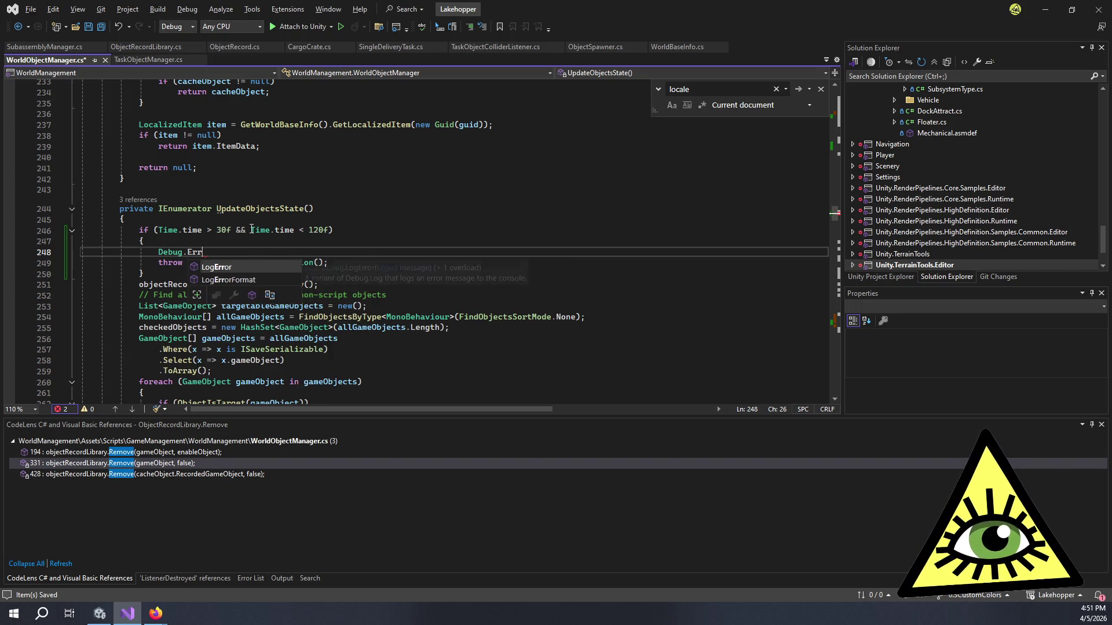
pyautogui.press('Tab')
pyautogui.write('(')
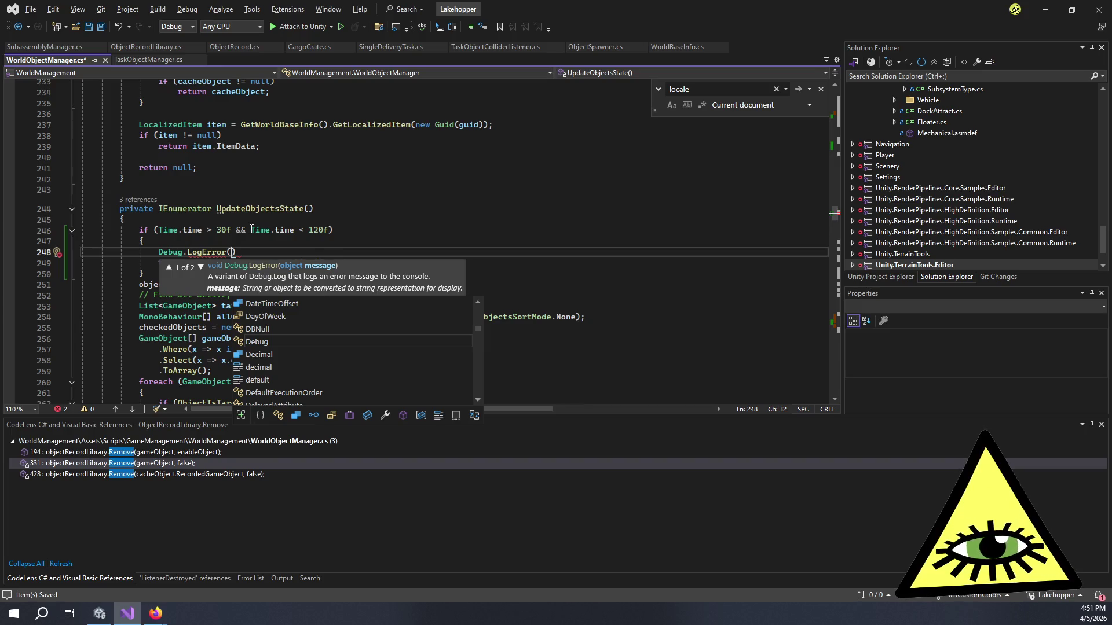
pyautogui.write('"Throwing Update Test Exception')
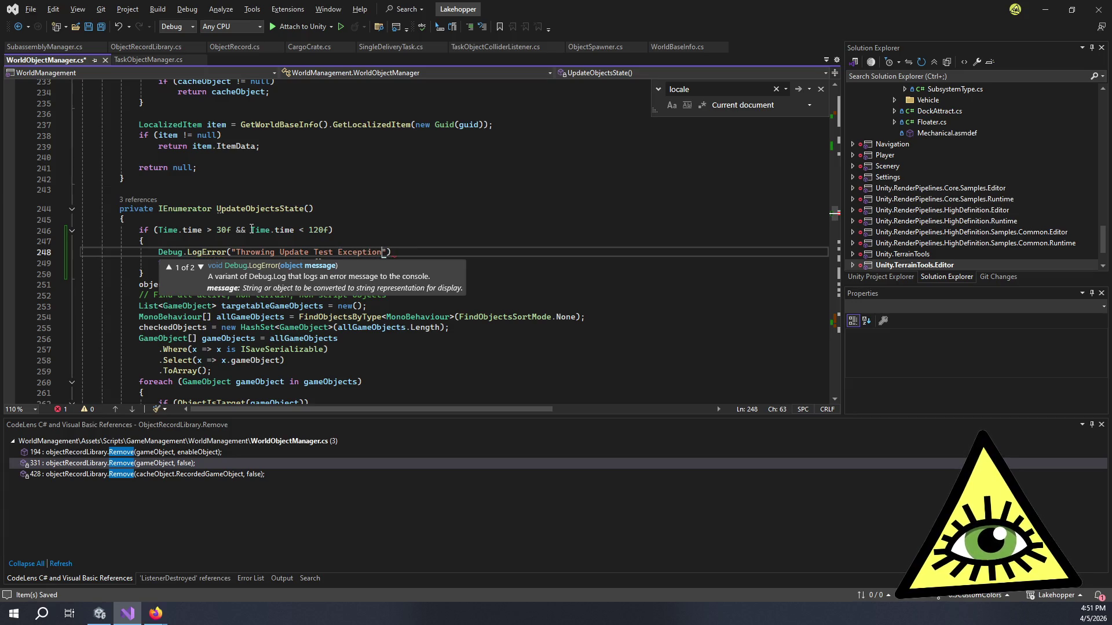
pyautogui.write('");')
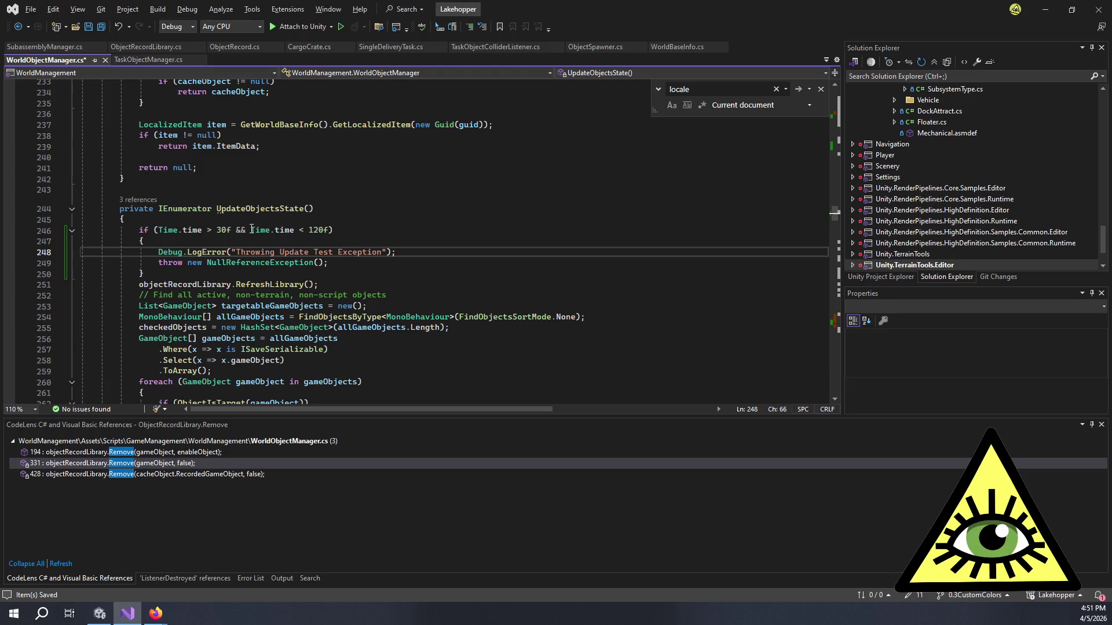
pyautogui.doubleClick(278, 253)
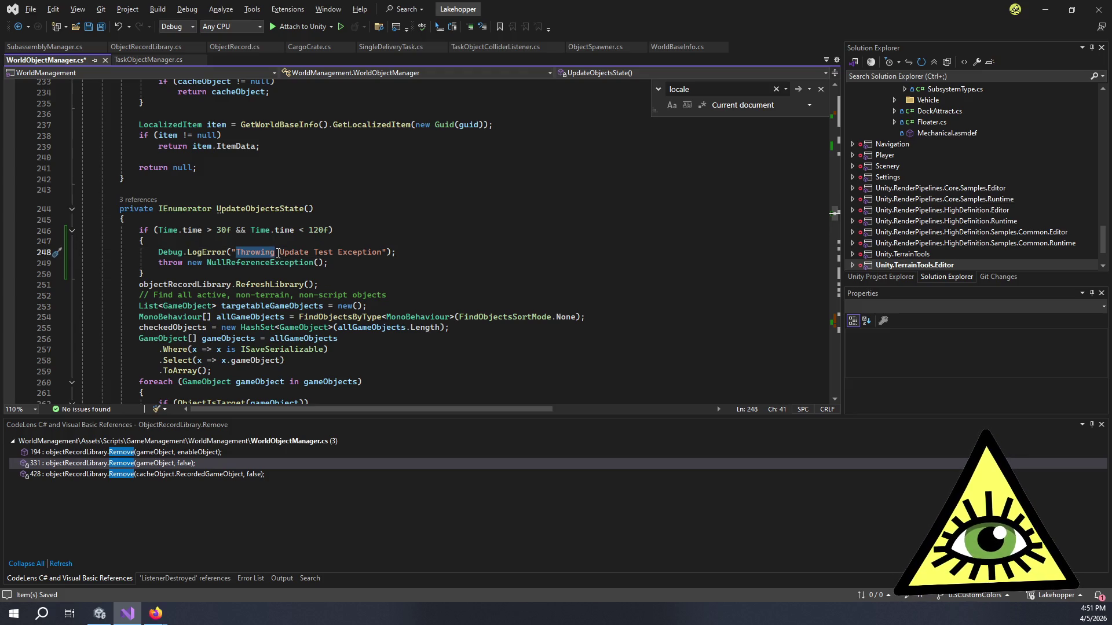
pyautogui.tripleClick(259, 251)
pyautogui.press('Up')
pyautogui.moveTo(383, 253); pyautogui.dragTo(236, 253)
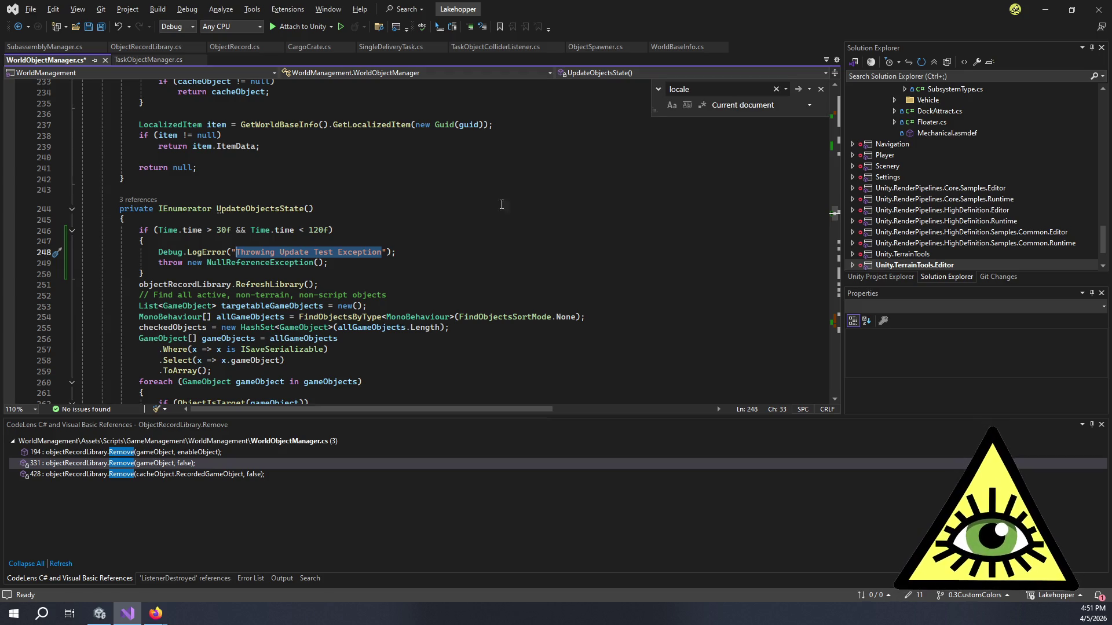
# Step: Lower the upper bound to Time.time < 60f and save WorldObjectManager.cs
pyautogui.moveTo(309, 230); pyautogui.dragTo(322, 230)
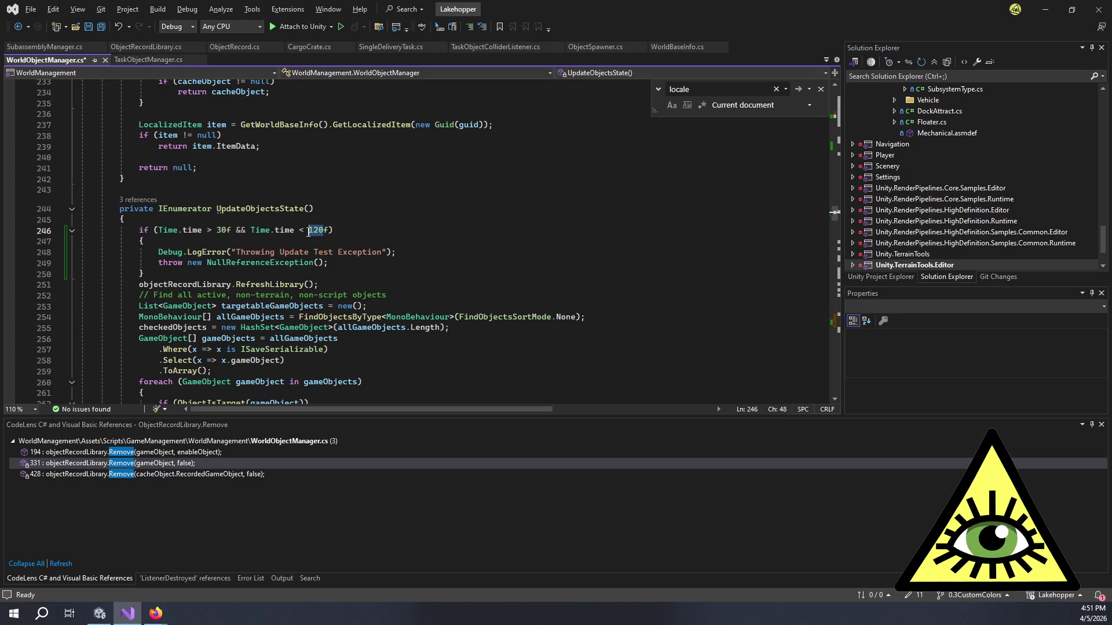
pyautogui.write('60')
pyautogui.hotkey('ctrl', 's')
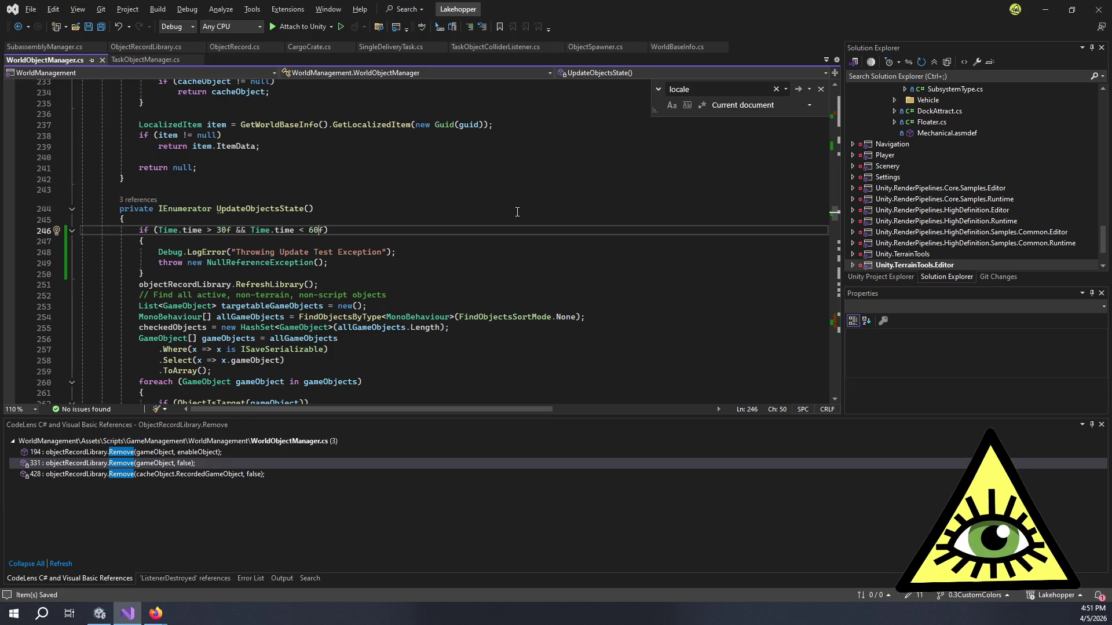
# Step: Review the logging block, then in Unity shrink the console to enlarge the Game view
pyautogui.click(405, 251)
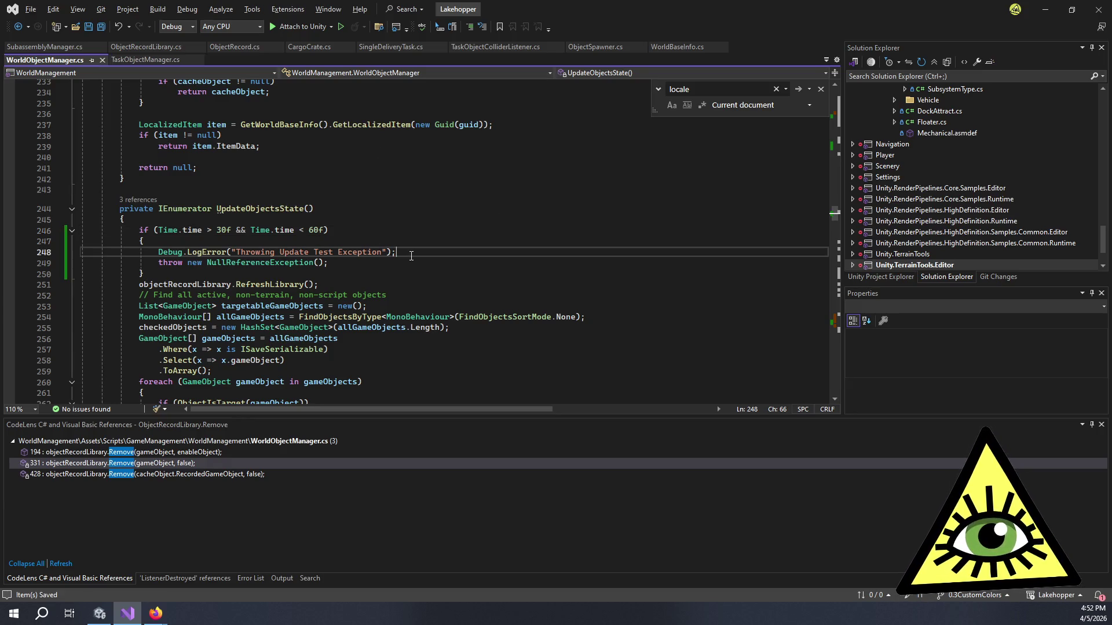
pyautogui.click(379, 271)
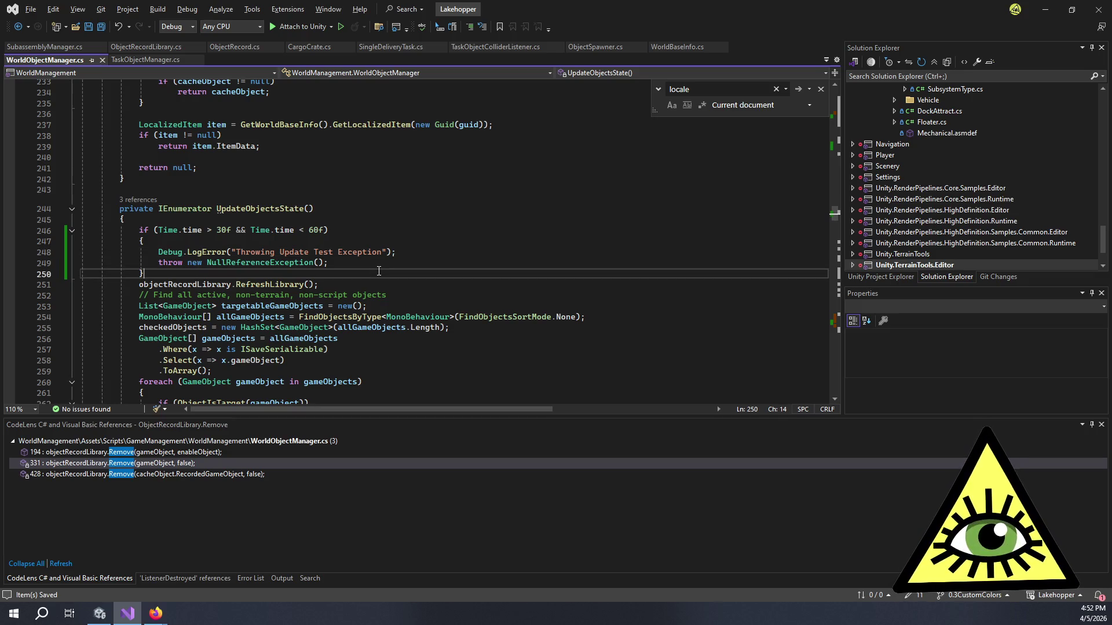
pyautogui.click(363, 265)
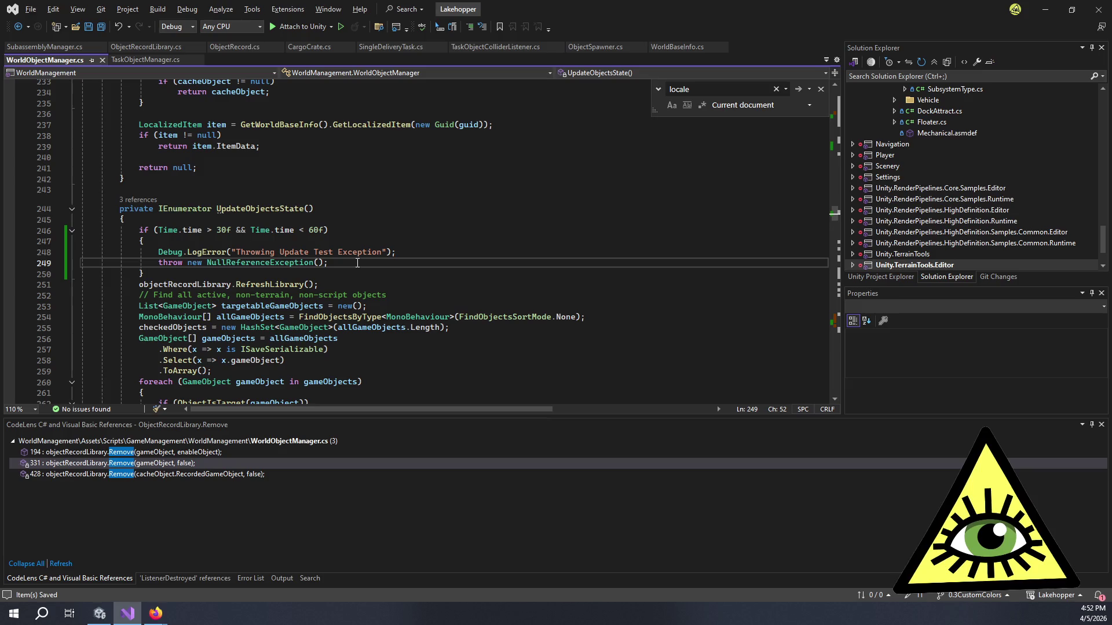
pyautogui.click(356, 272)
pyautogui.doubleClick(359, 252)
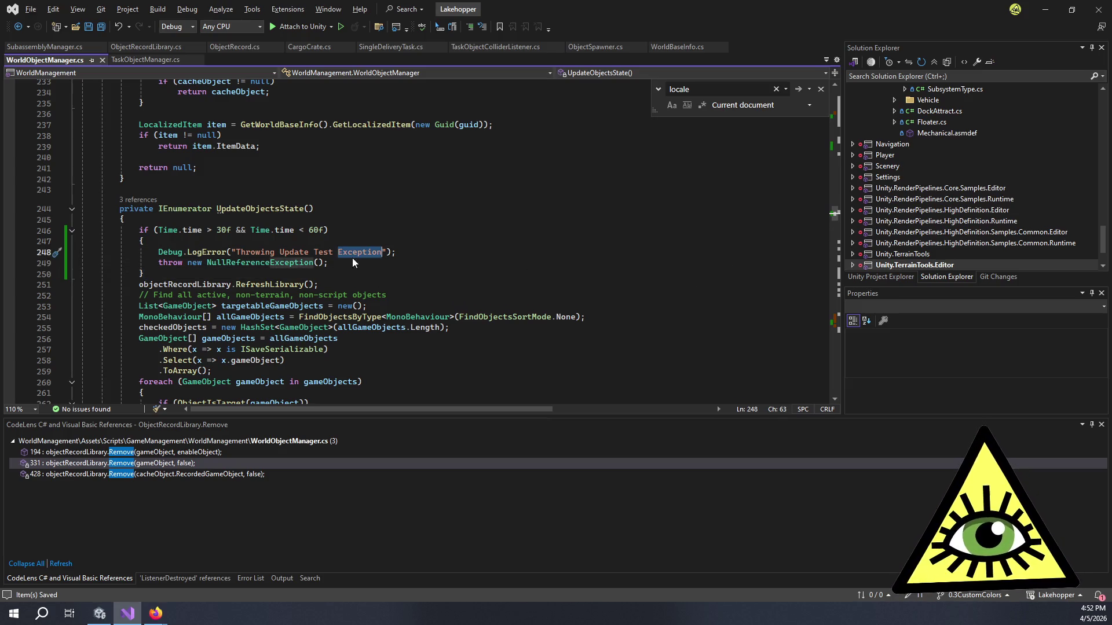
pyautogui.click(326, 245)
pyautogui.moveTo(334, 242)
pyautogui.mouseDown()
pyautogui.moveTo(381, 251)
pyautogui.moveTo(236, 252)
pyautogui.mouseUp()
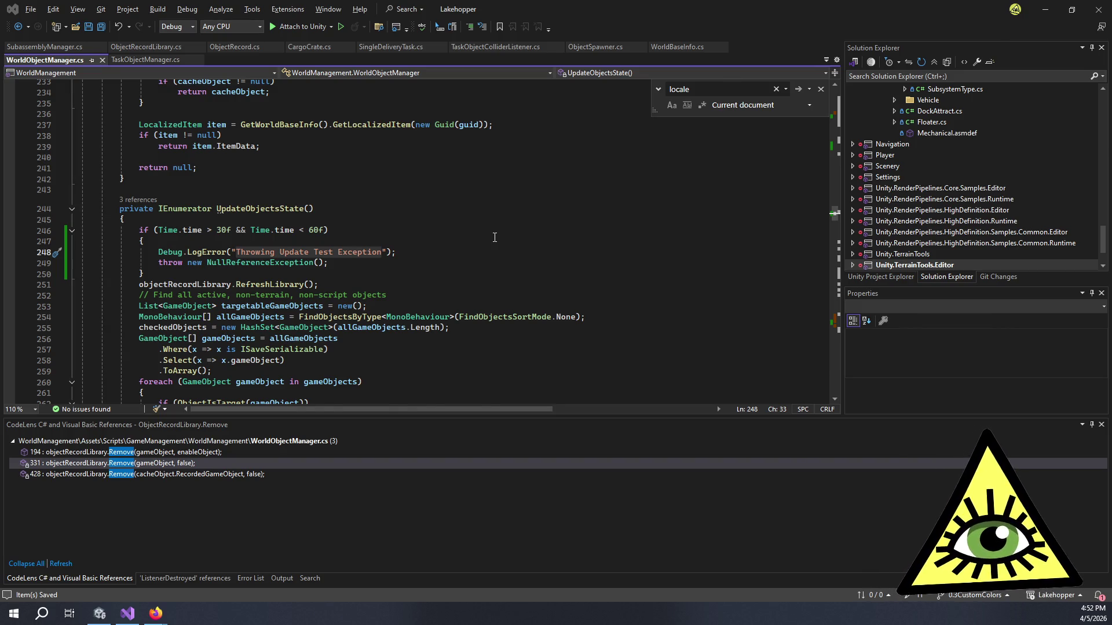
pyautogui.hotkey('alt', 'Tab')
pyautogui.moveTo(613, 371)
pyautogui.mouseDown()
pyautogui.moveTo(643, 427)
pyautogui.moveTo(640, 498)
pyautogui.mouseUp()
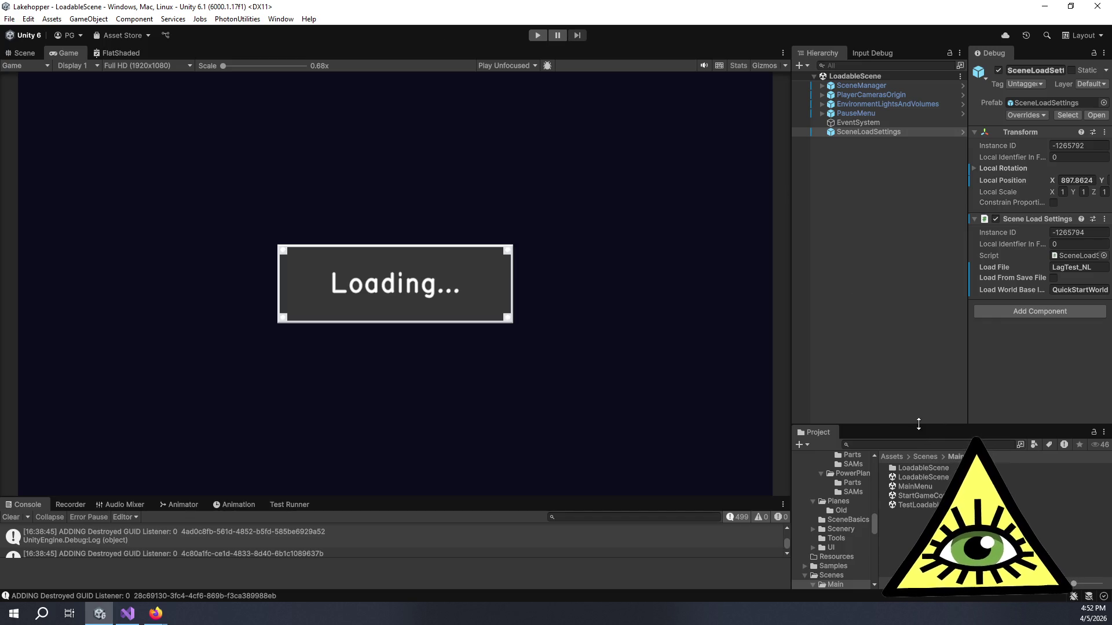
# Step: Drag the Project panel's splitter upward to reveal more of the asset folder tree
pyautogui.moveTo(919, 427); pyautogui.dragTo(902, 360)
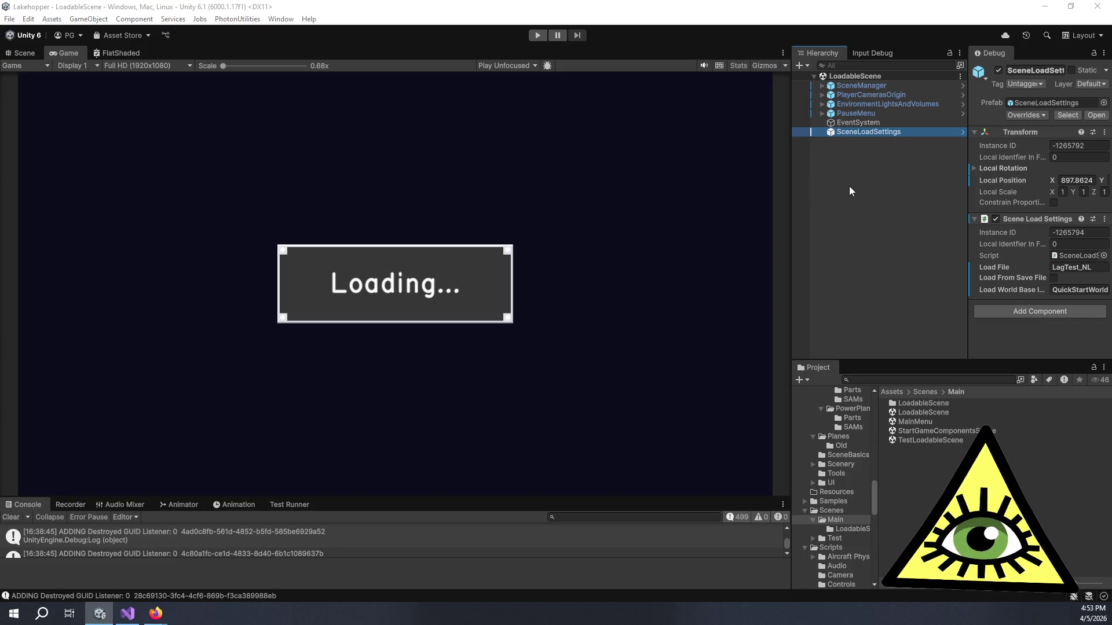
pyautogui.click(913, 151)
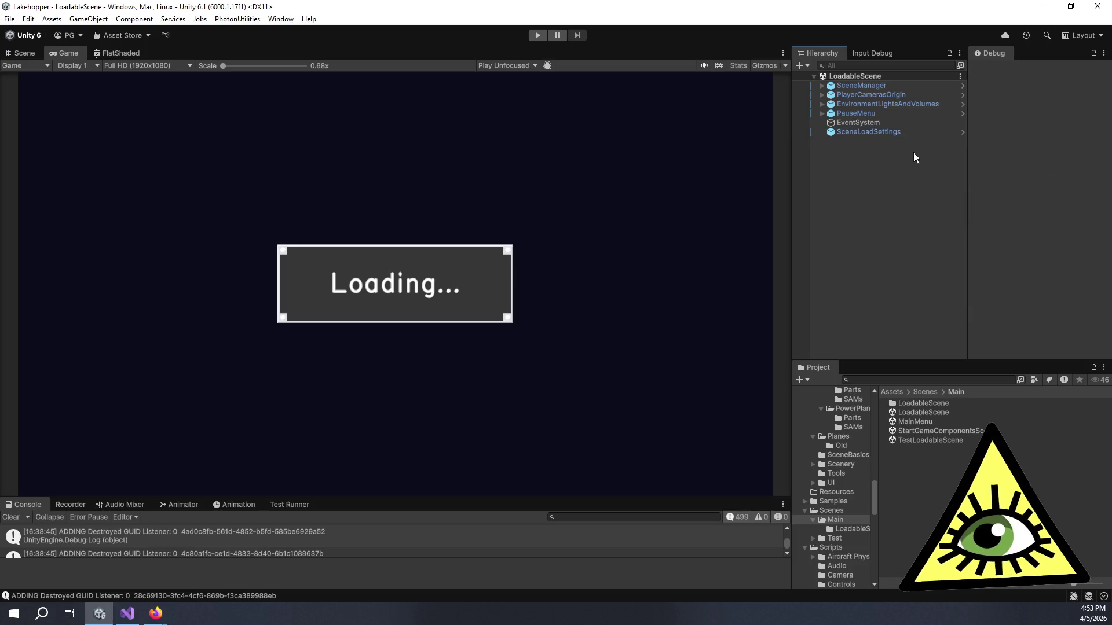
# Step: Select, then deselect SceneLoadSettings so the Inspector empties while scripts recompile
pyautogui.click(889, 134)
pyautogui.click(898, 242)
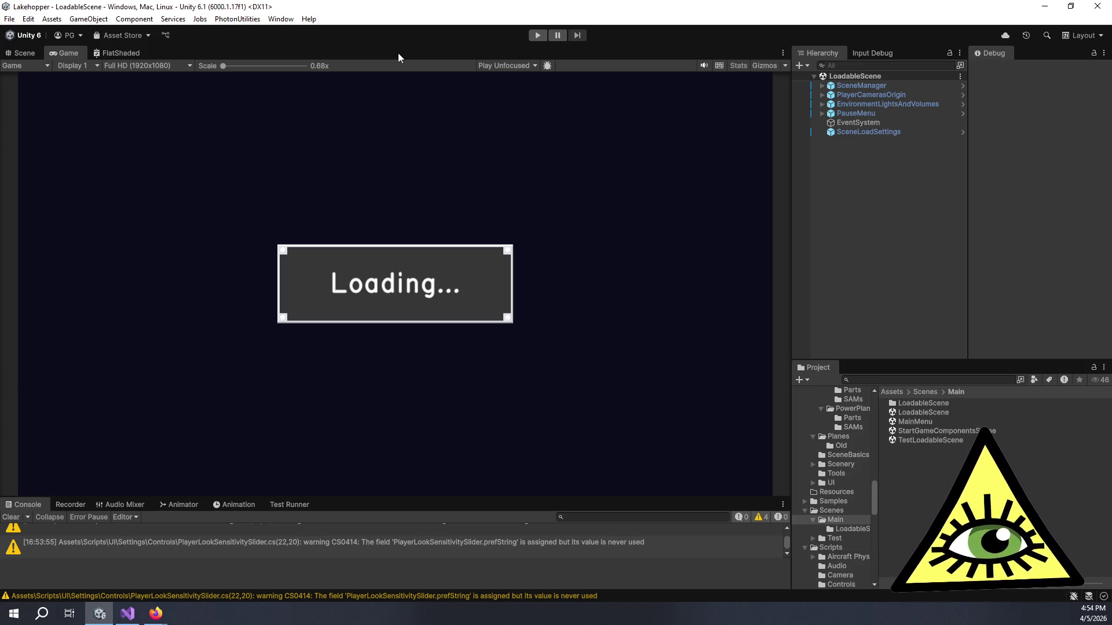
# Step: Enlarge and clear the console warnings, then widen the Hierarchy and Project side panels
pyautogui.moveTo(455, 498)
pyautogui.mouseDown()
pyautogui.moveTo(447, 393)
pyautogui.moveTo(478, 442)
pyautogui.mouseUp()
pyautogui.click(11, 416)
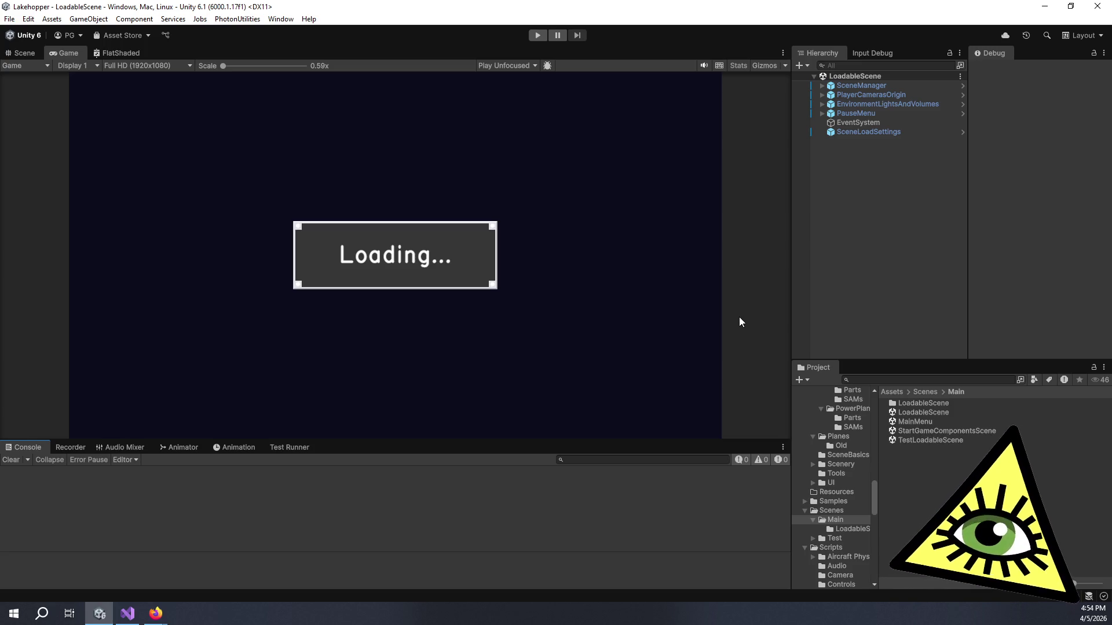
pyautogui.click(926, 223)
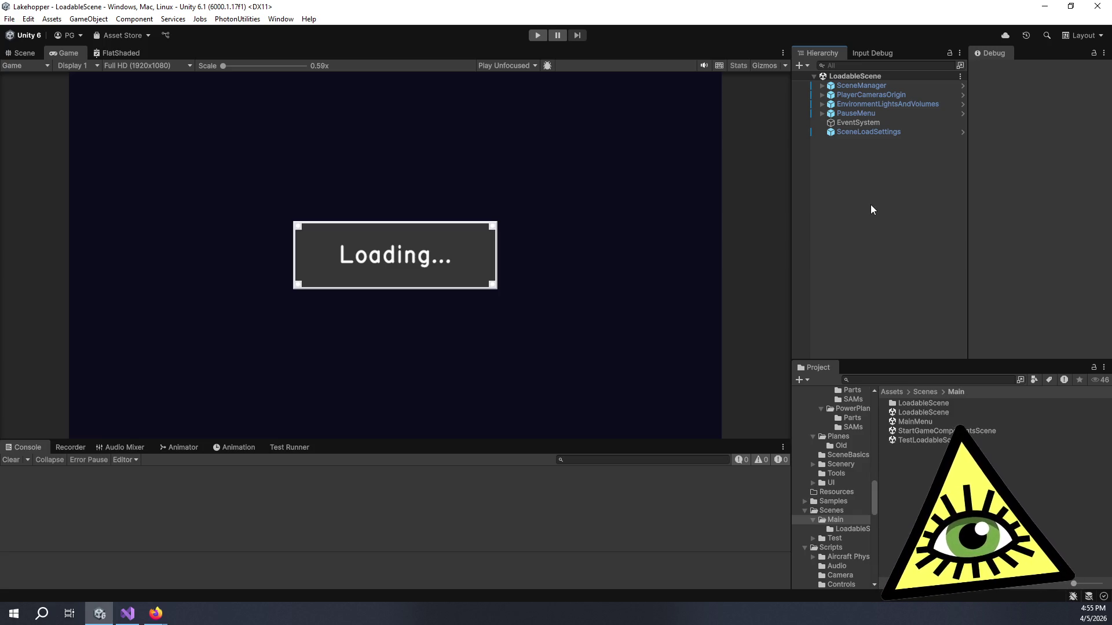
pyautogui.moveTo(791, 87); pyautogui.dragTo(672, 99)
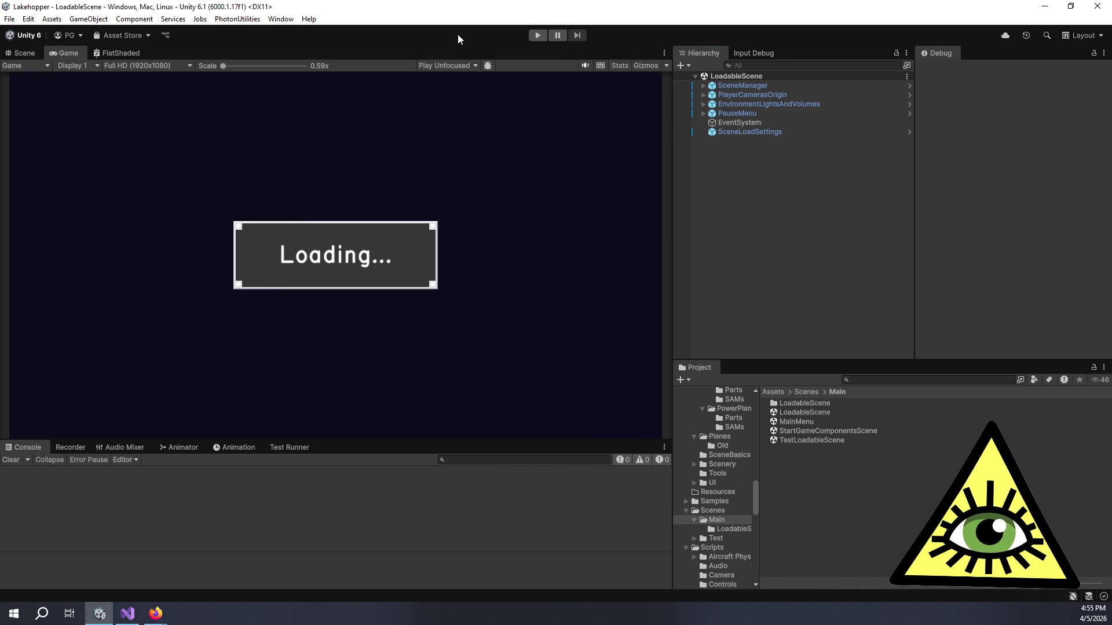
pyautogui.moveTo(673, 173)
pyautogui.mouseDown()
pyautogui.moveTo(645, 174)
pyautogui.moveTo(716, 182)
pyautogui.mouseUp()
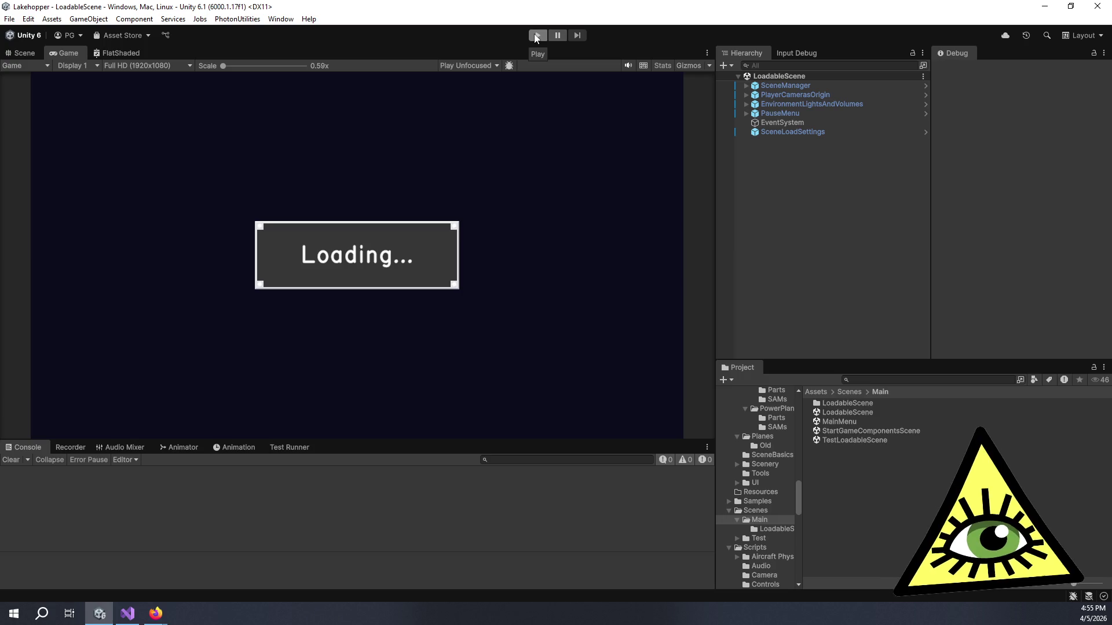
# Step: Run the scene in play mode and dismiss the Lakehopper welcome panel once it loads
pyautogui.click(776, 134)
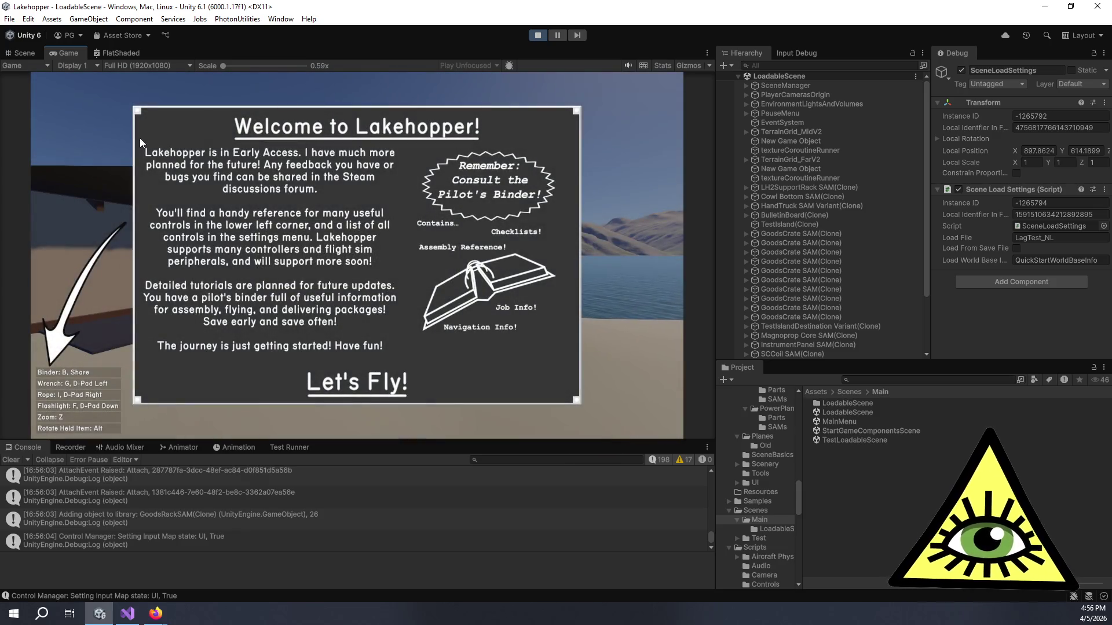
pyautogui.click(302, 384)
# Step: Open the Debug Functions panel with F1, view its Debug section, then close it again
pyautogui.press('F1')
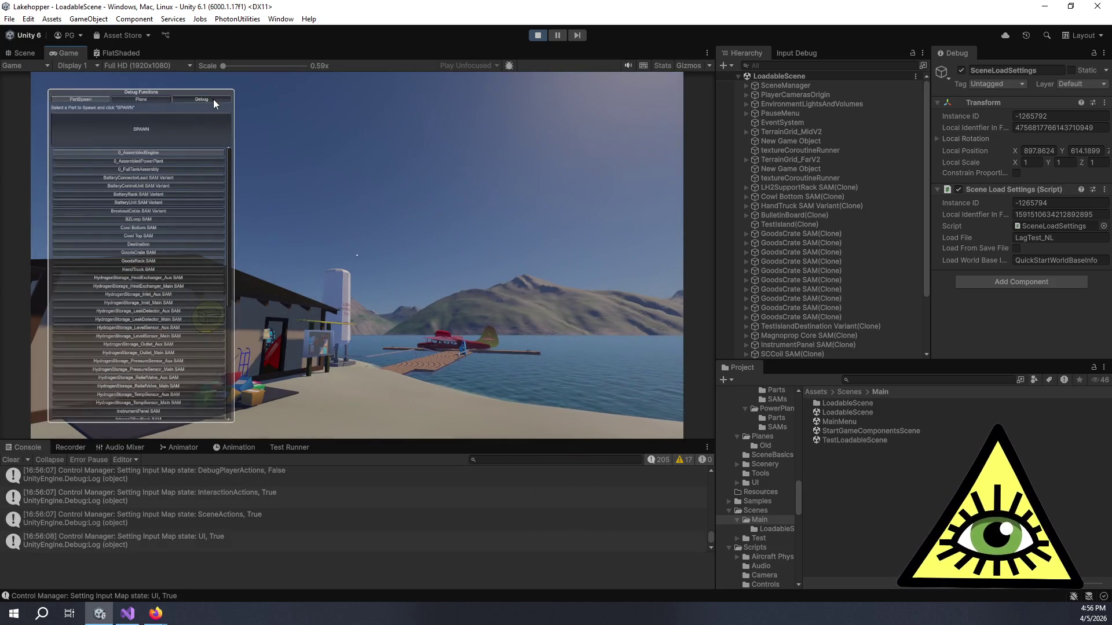
pyautogui.click(202, 99)
pyautogui.press('F1')
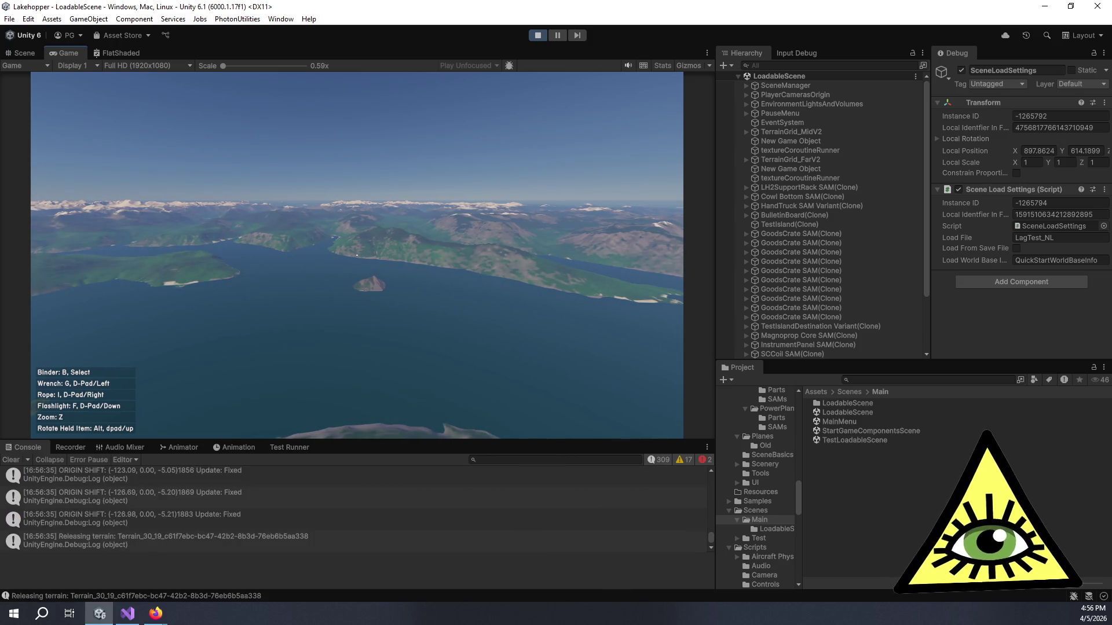
pyautogui.scroll(2, 305, 521)
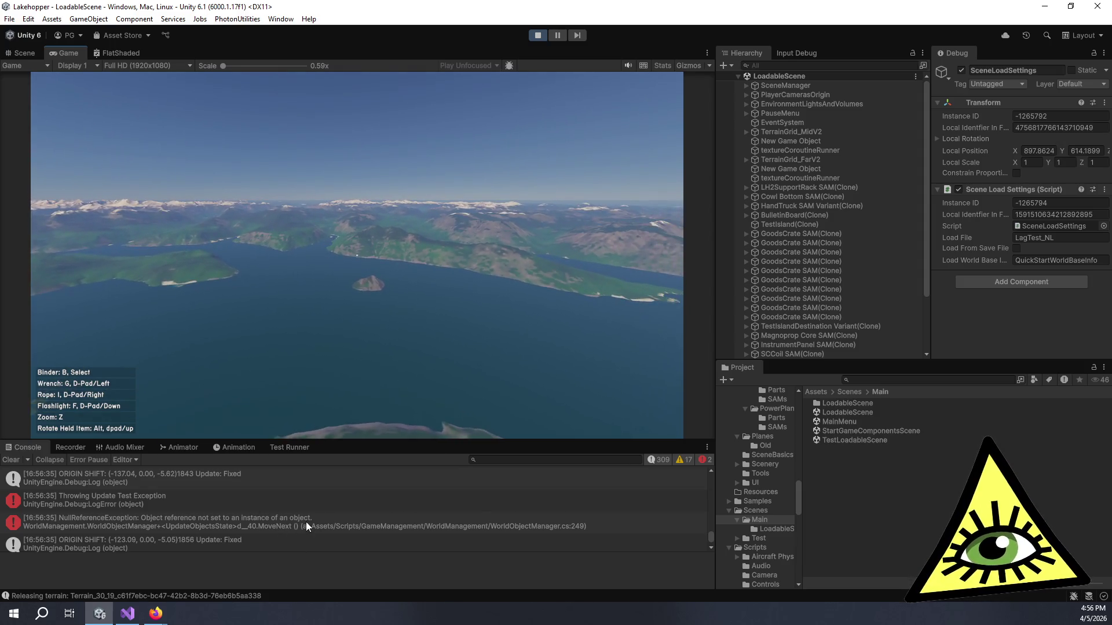
# Step: Show the NullReferenceException stack trace and open WorldObjectManager.cs line 249 in the code editor
pyautogui.click(317, 521)
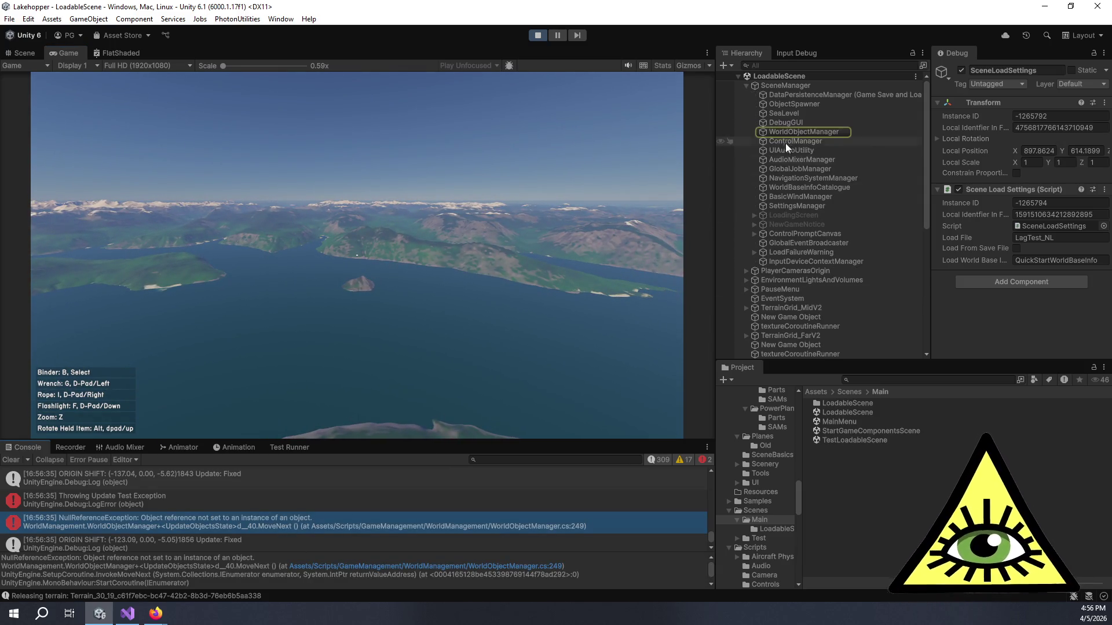
pyautogui.click(342, 565)
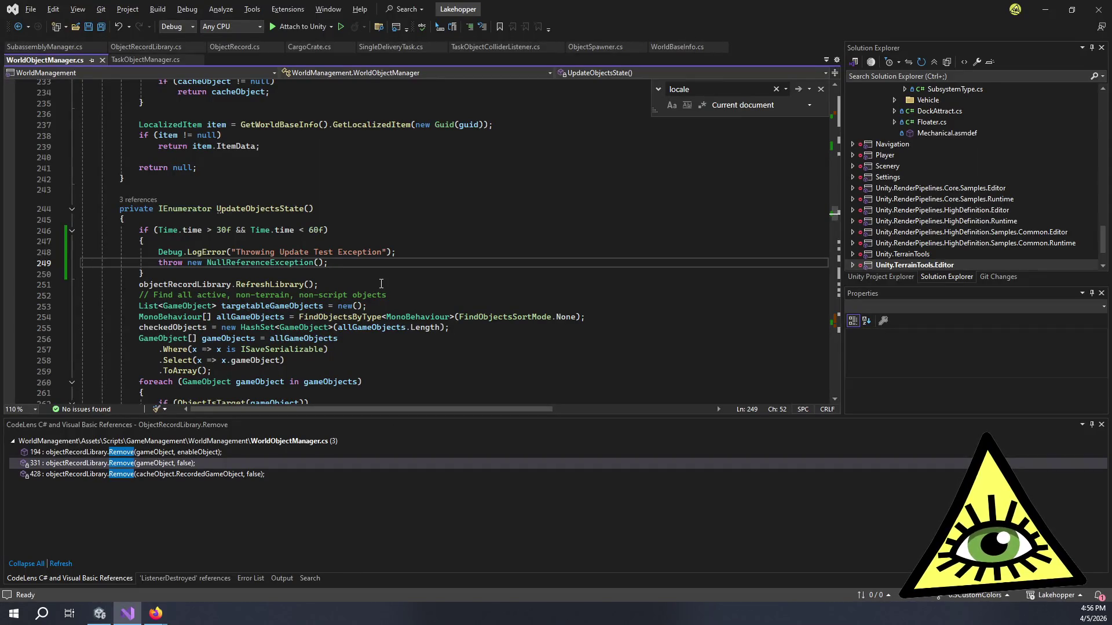
pyautogui.hotkey('alt', 'Tab')
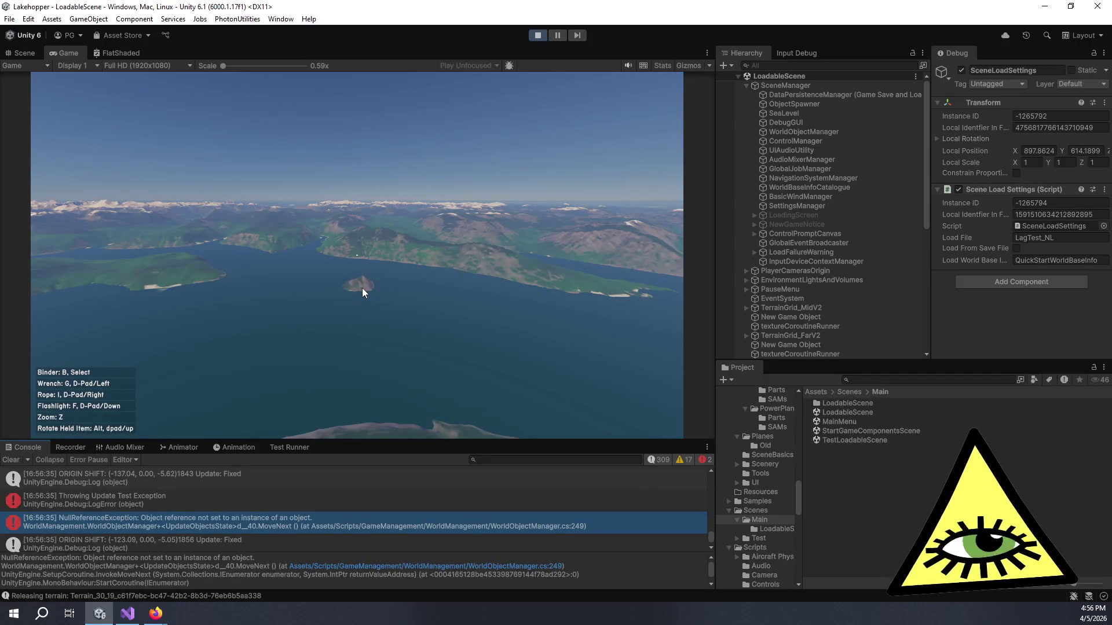
pyautogui.click(362, 287)
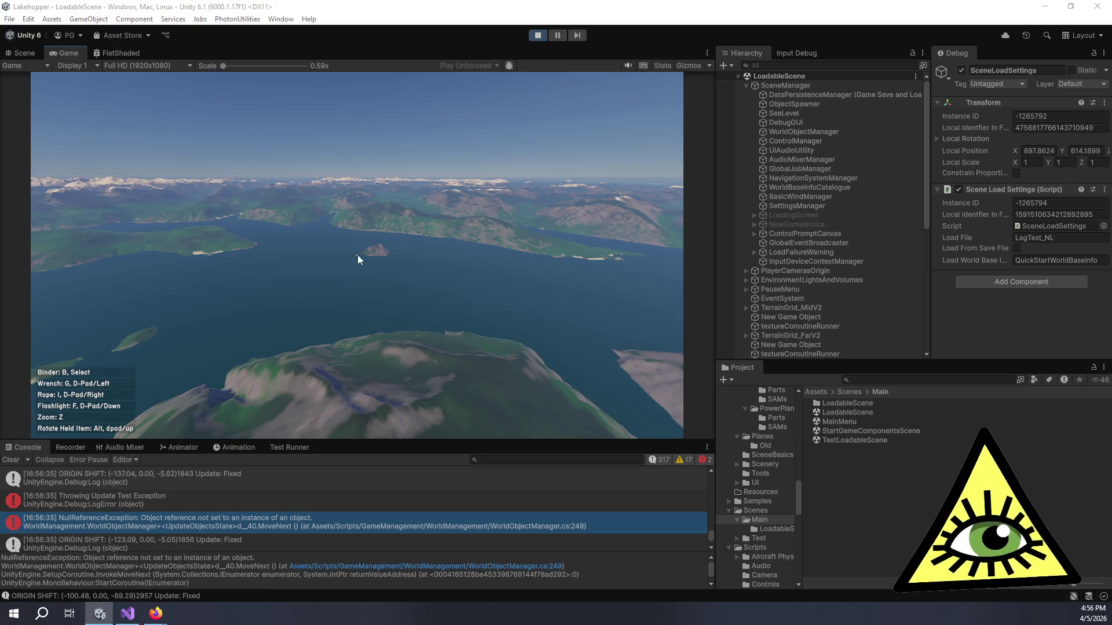
# Step: Jump to the error's source line twice more from the console, then resume flying in the game
pyautogui.doubleClick(176, 530)
pyautogui.hotkey('alt', 'Tab')
pyautogui.scroll(-2, 180, 519)
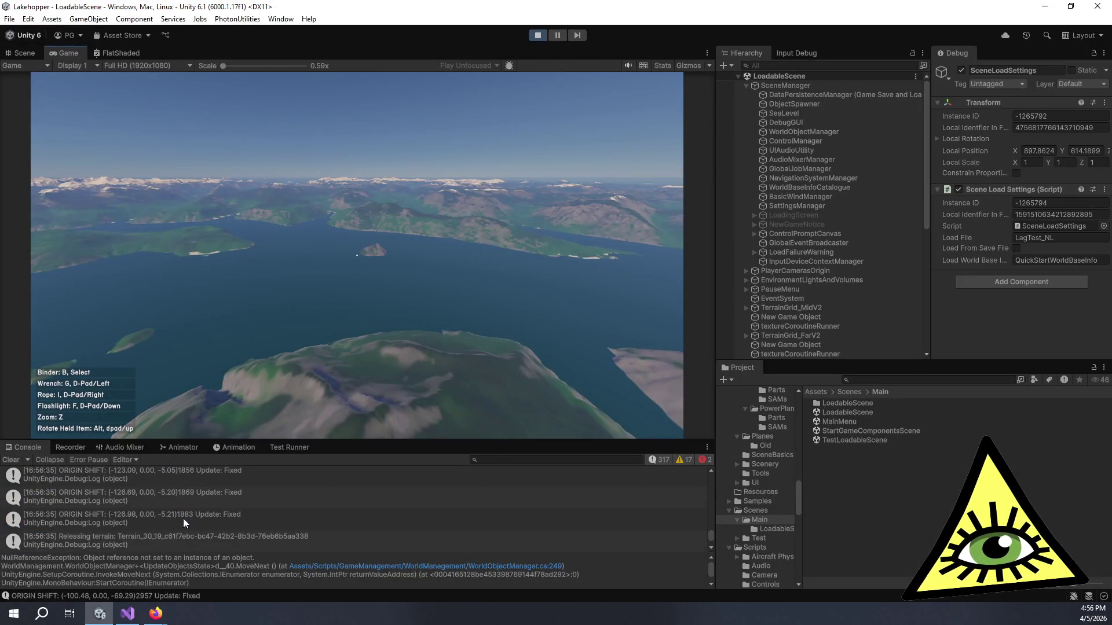
pyautogui.scroll(3, 183, 519)
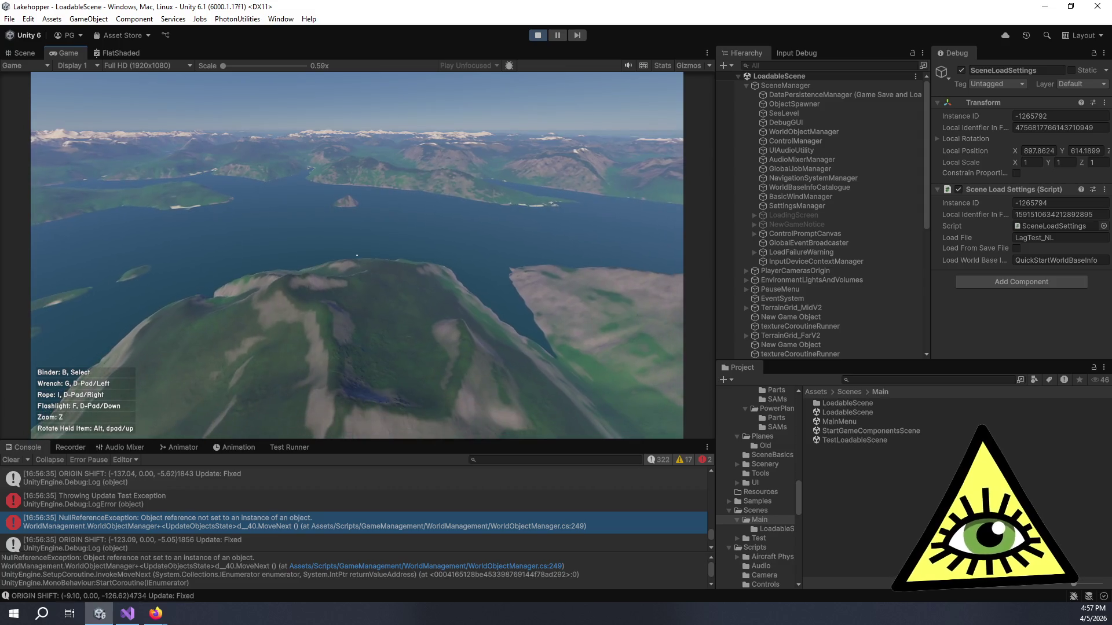
pyautogui.doubleClick(434, 520)
pyautogui.hotkey('alt', 'Tab')
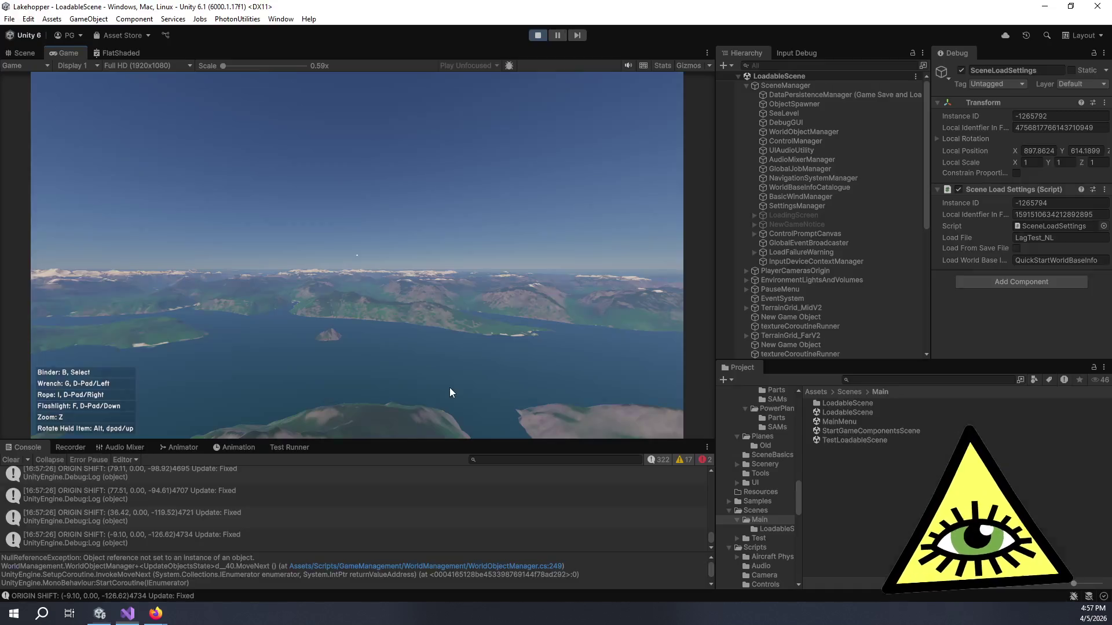
pyautogui.click(450, 390)
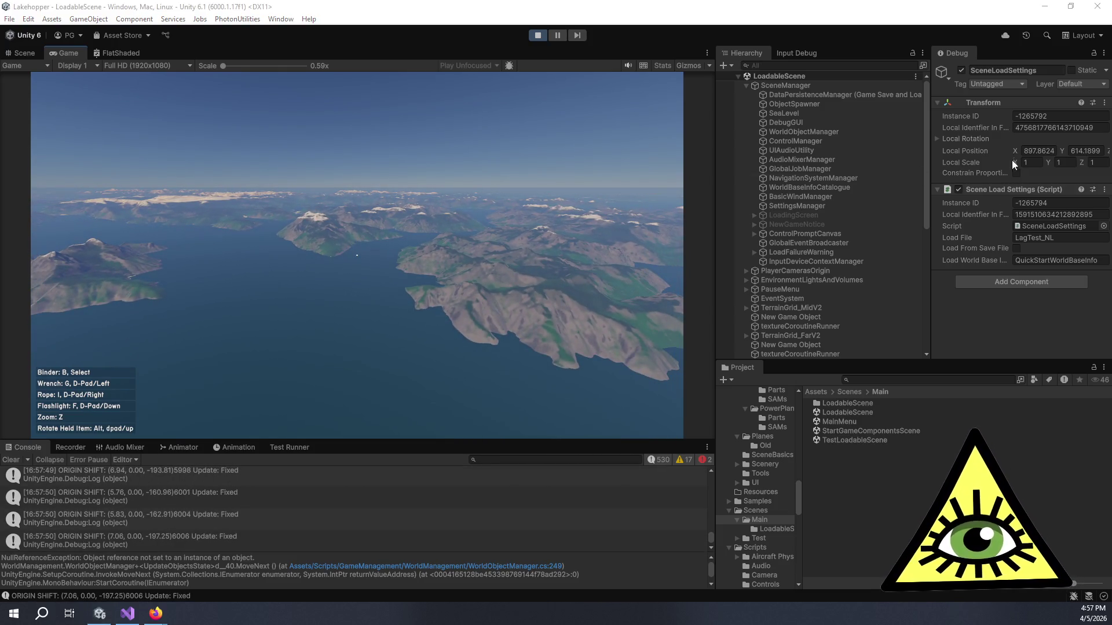
# Step: Finish flying over the lake, then stop play mode and return to WorldObjectManager.cs
pyautogui.scroll(-10, 869, 242)
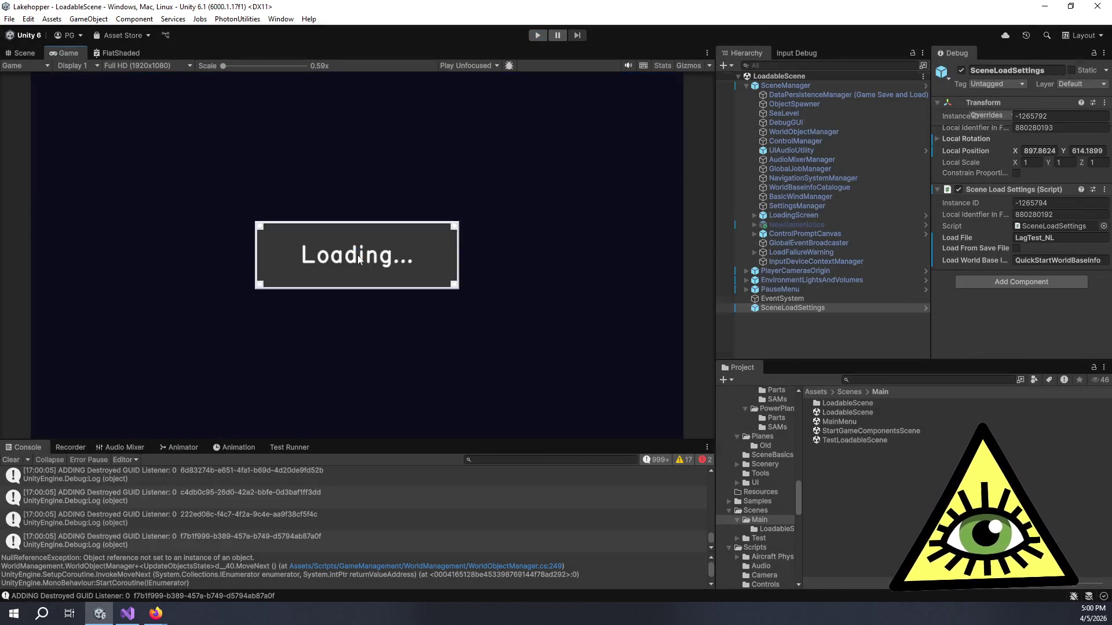
pyautogui.hotkey('alt', 'Tab')
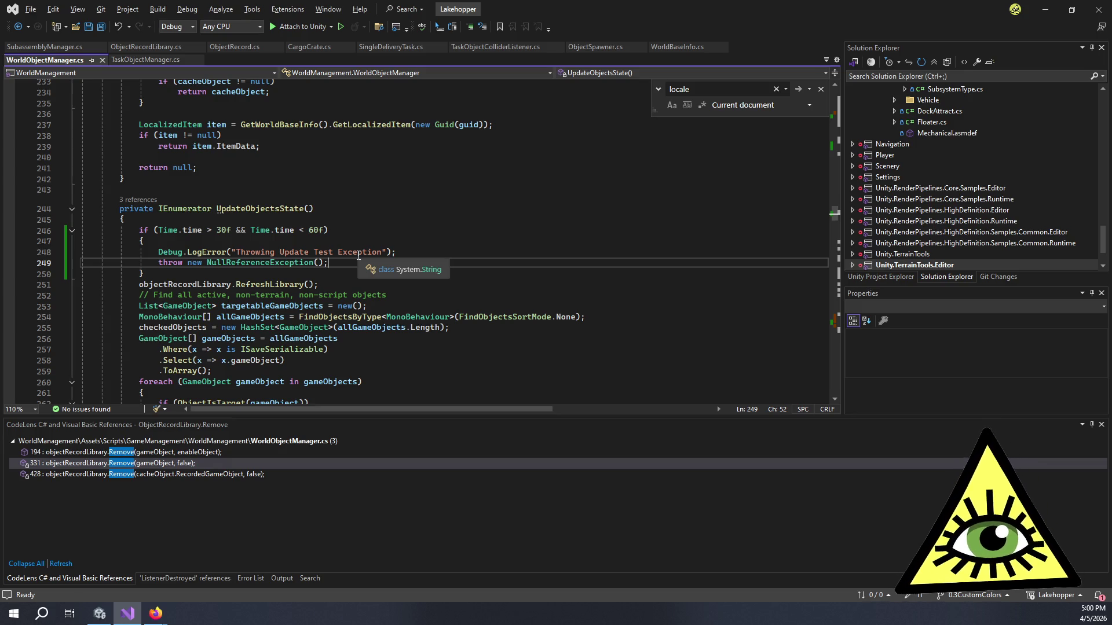
# Step: Delete 'false && ' from line 108 so it reads if (objectStateUpdateRunning), and save
pyautogui.scroll(7, 269, 239)
pyautogui.scroll(20, 269, 239)
pyautogui.scroll(12, 325, 260)
pyautogui.scroll(5, 325, 260)
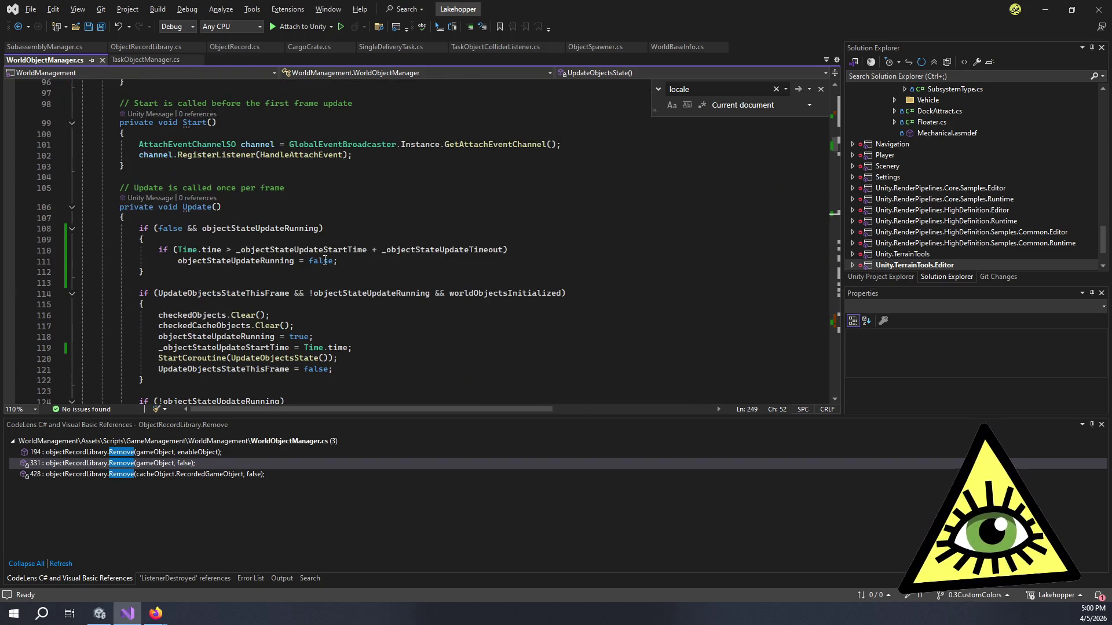
pyautogui.moveTo(158, 229); pyautogui.dragTo(202, 228)
pyautogui.press('Delete')
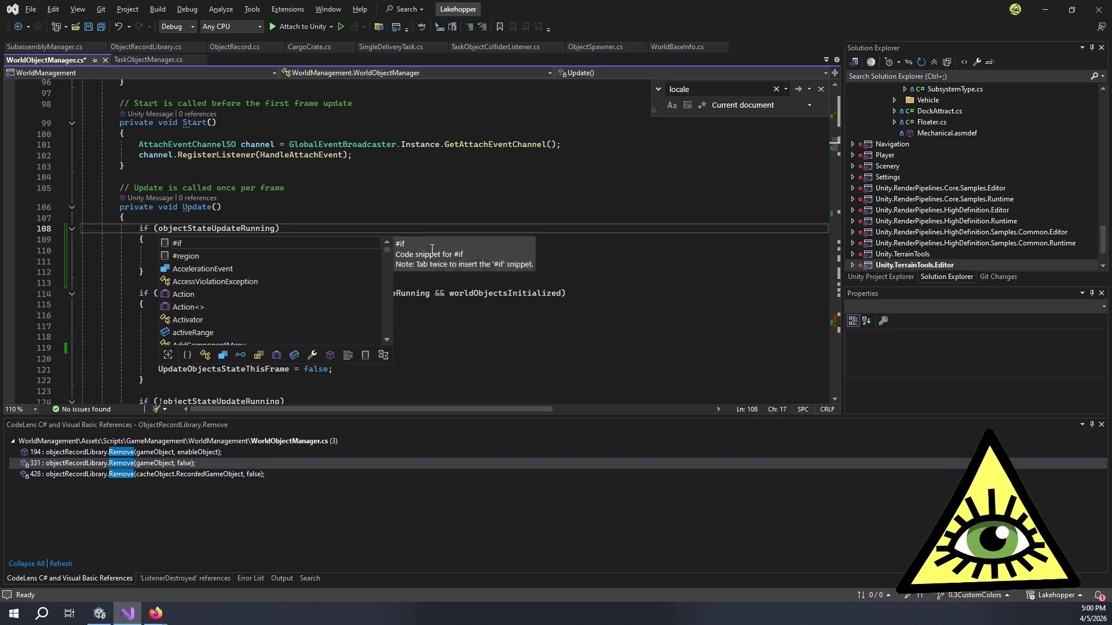
pyautogui.hotkey('ctrl', 's')
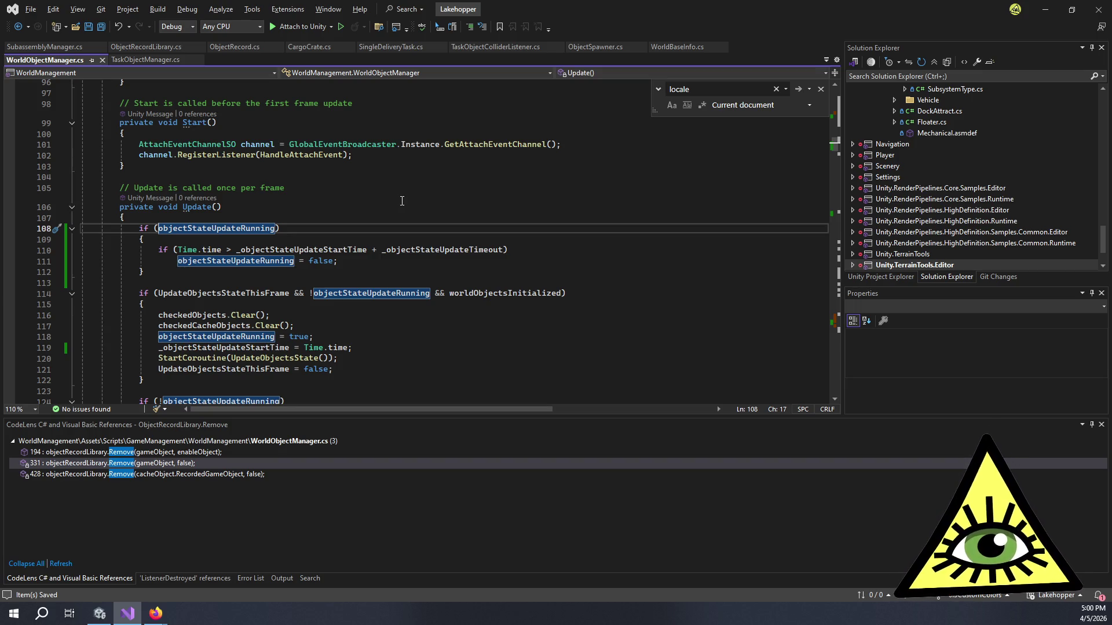
pyautogui.click(374, 362)
pyautogui.click(356, 347)
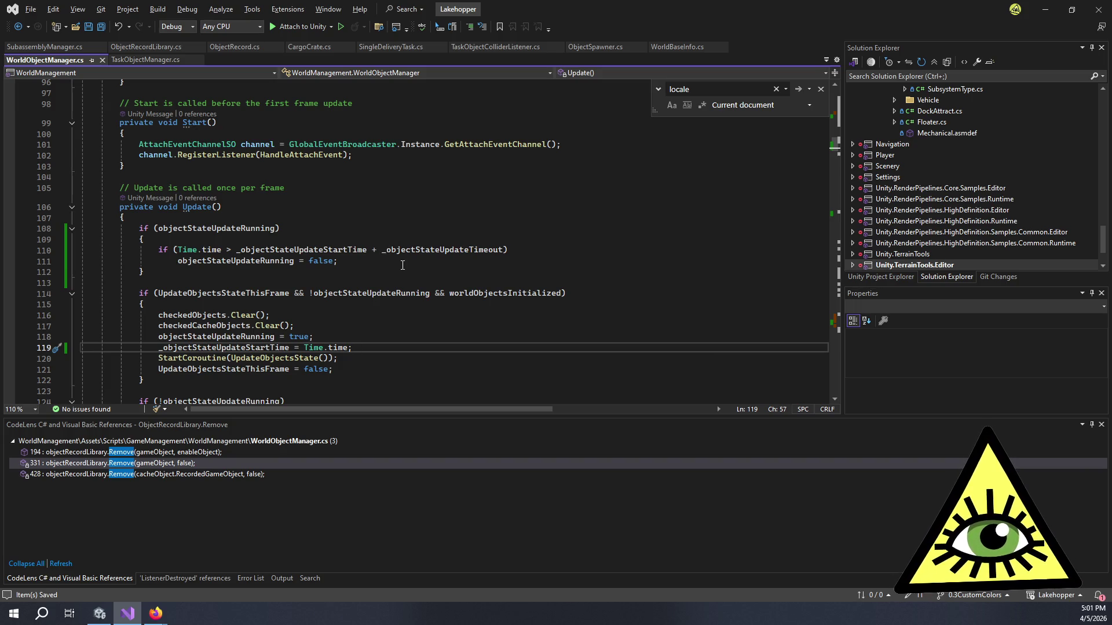
# Step: Scroll to Update() and place the caret inside line 108's objectStateUpdateRunning if condition
pyautogui.scroll(10, 403, 266)
pyautogui.scroll(7, 417, 266)
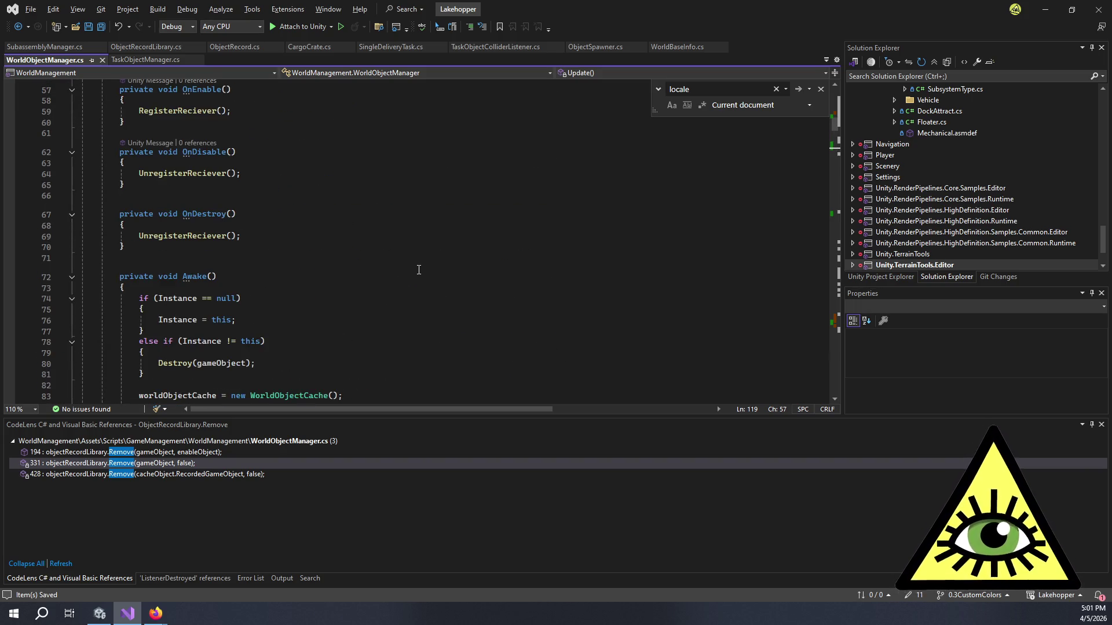
pyautogui.scroll(2, 419, 270)
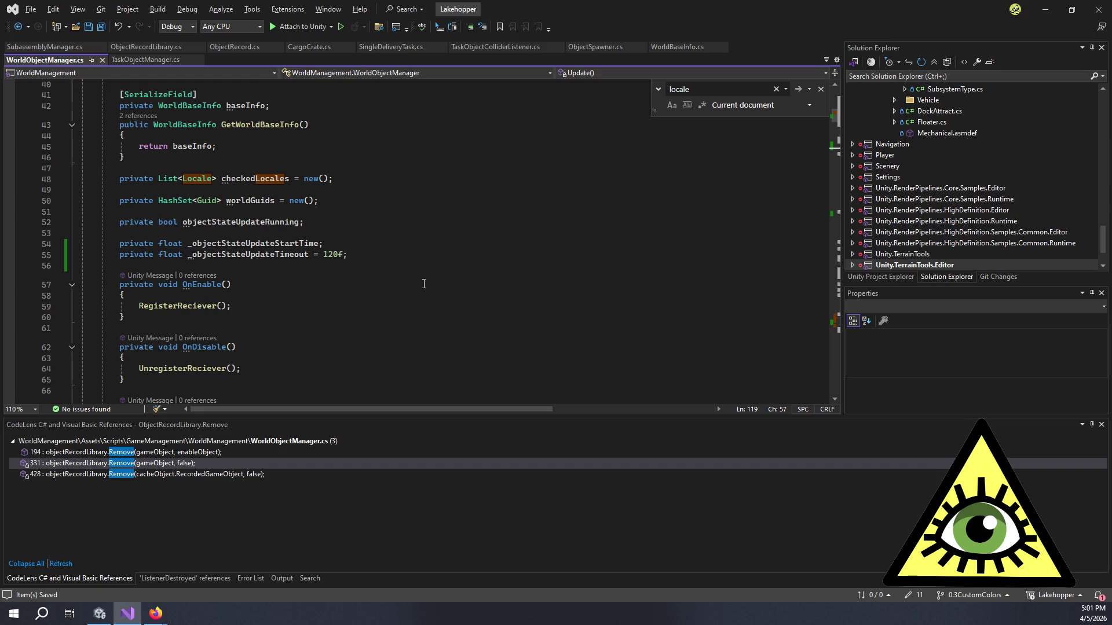
pyautogui.scroll(-10, 424, 284)
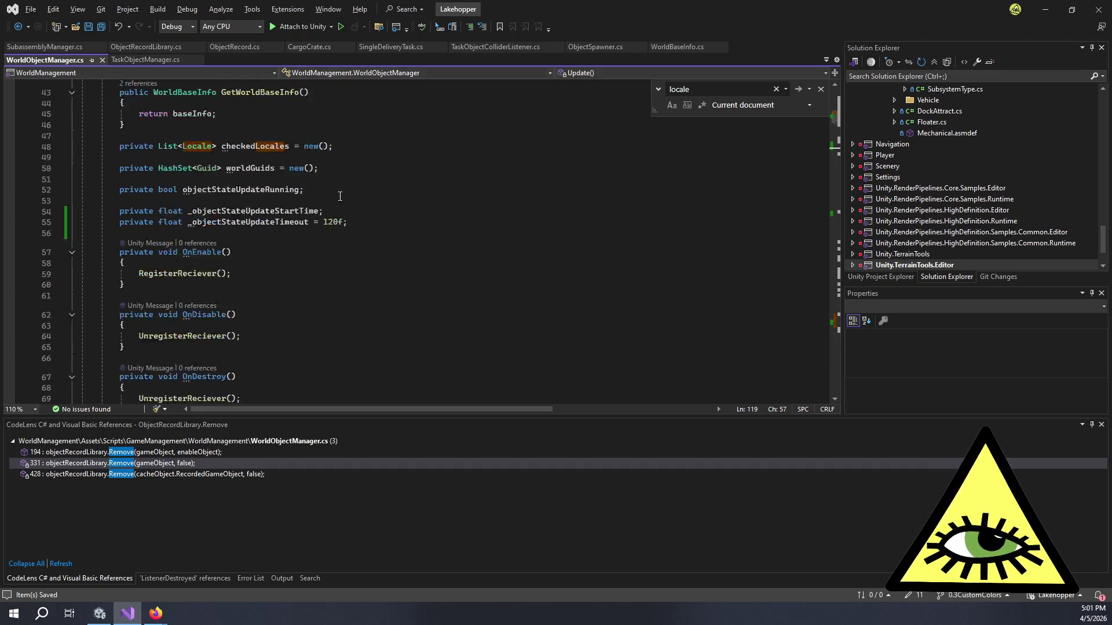
pyautogui.scroll(-6, 254, 207)
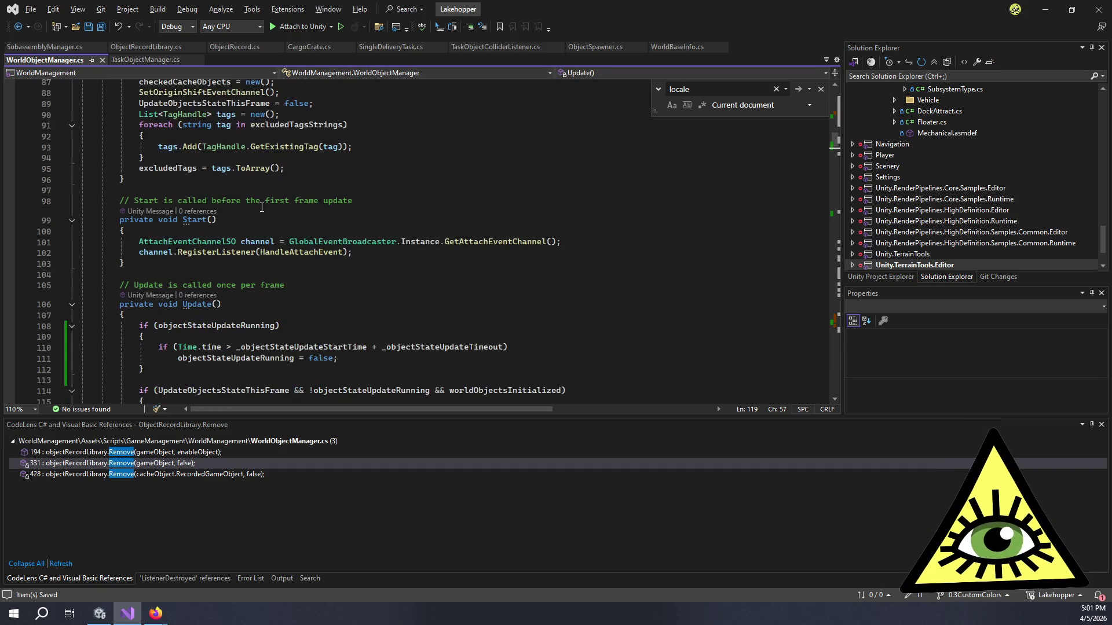
pyautogui.scroll(-3, 219, 259)
pyautogui.click(276, 229)
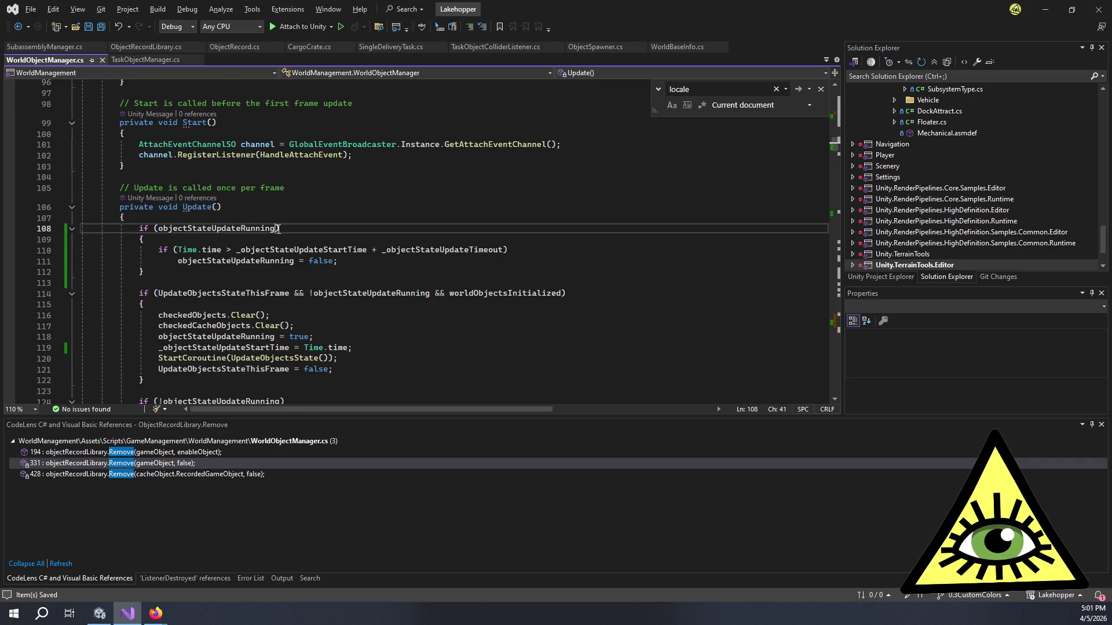
pyautogui.click(157, 229)
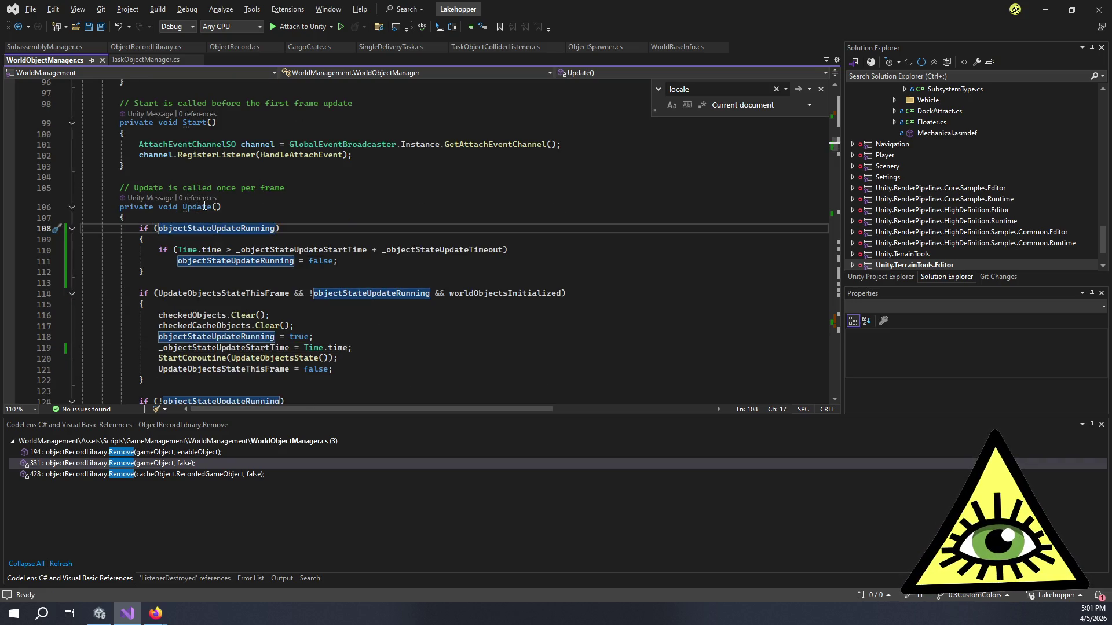
# Step: Insert 'UpdateObjectsStateThisFrame && ' before objectStateUpdateRunning on line 108 and save the file
pyautogui.write('Update ObjectsStateThisFrame')
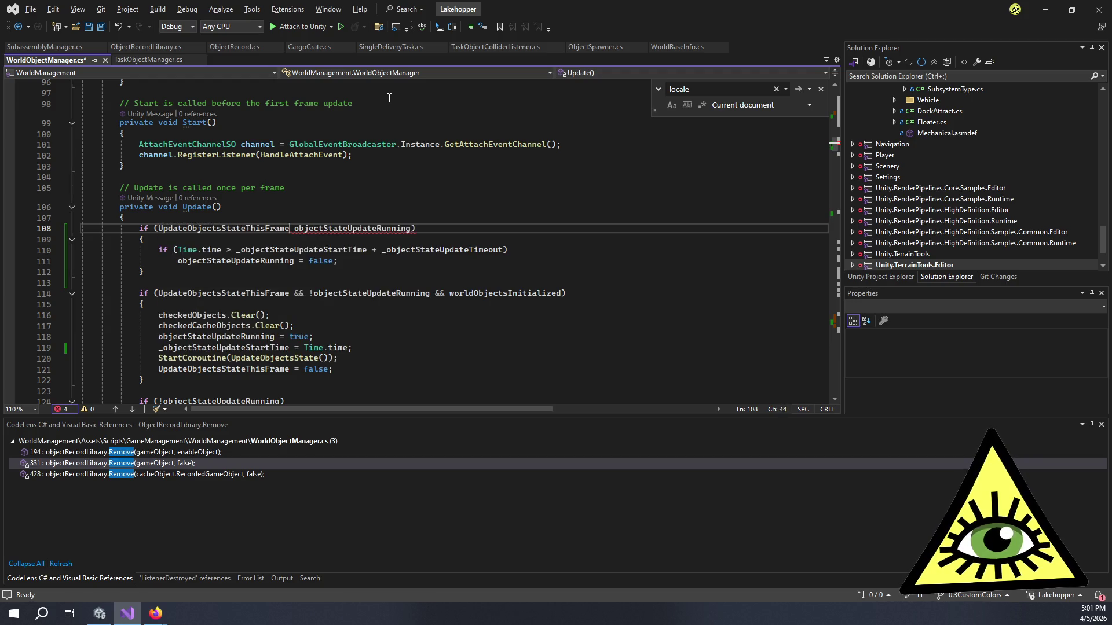
pyautogui.write('&&')
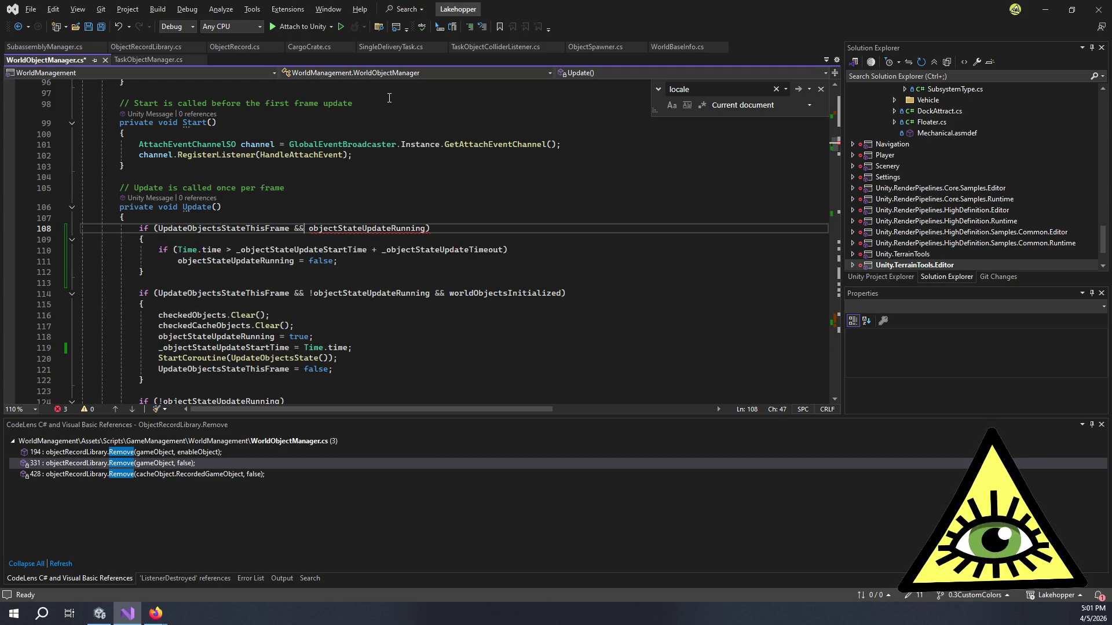
pyautogui.hotkey('ctrl', 's')
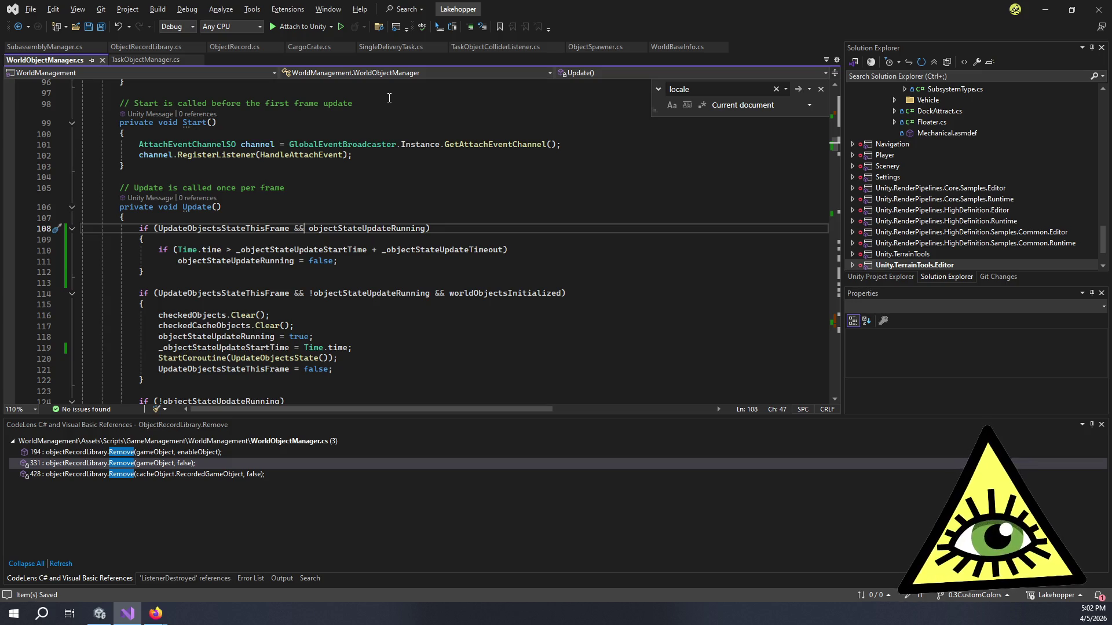
pyautogui.doubleClick(236, 229)
# Step: Find all references to UpdateObjectsStateThisFrame and review its usages on lines 132, 494 and 524
pyautogui.hotkey('shift', 'F12')
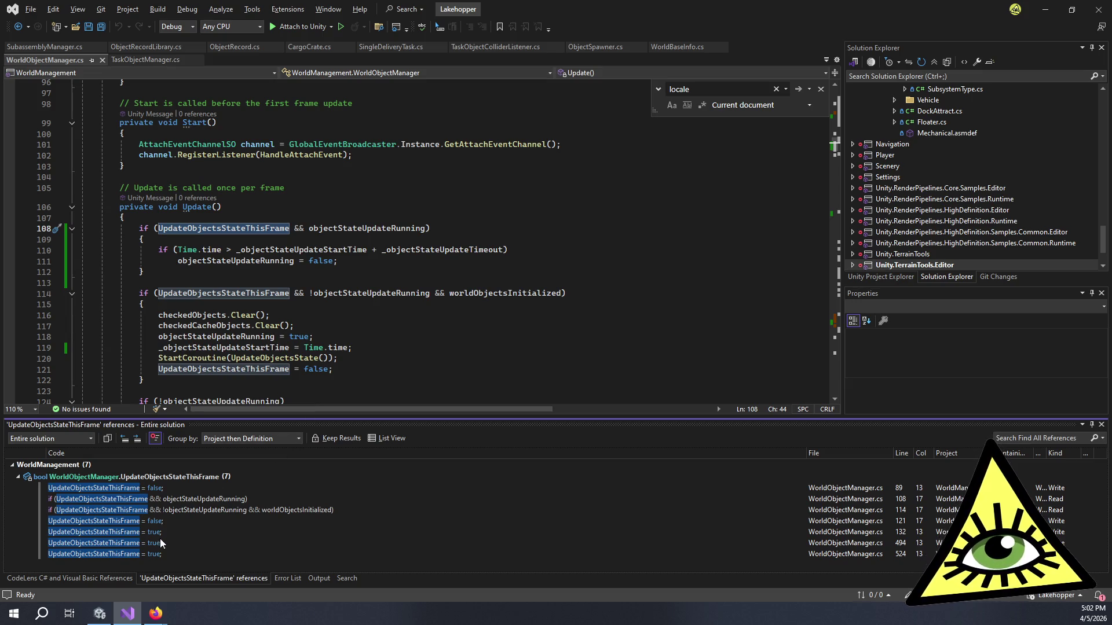
pyautogui.click(163, 533)
pyautogui.click(180, 540)
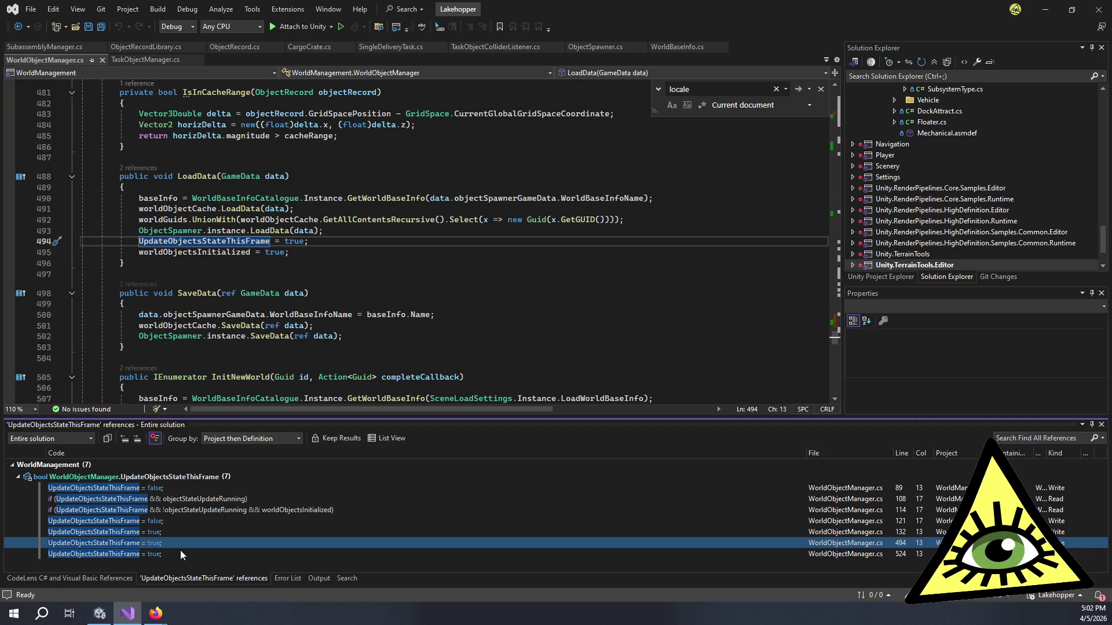
pyautogui.click(180, 553)
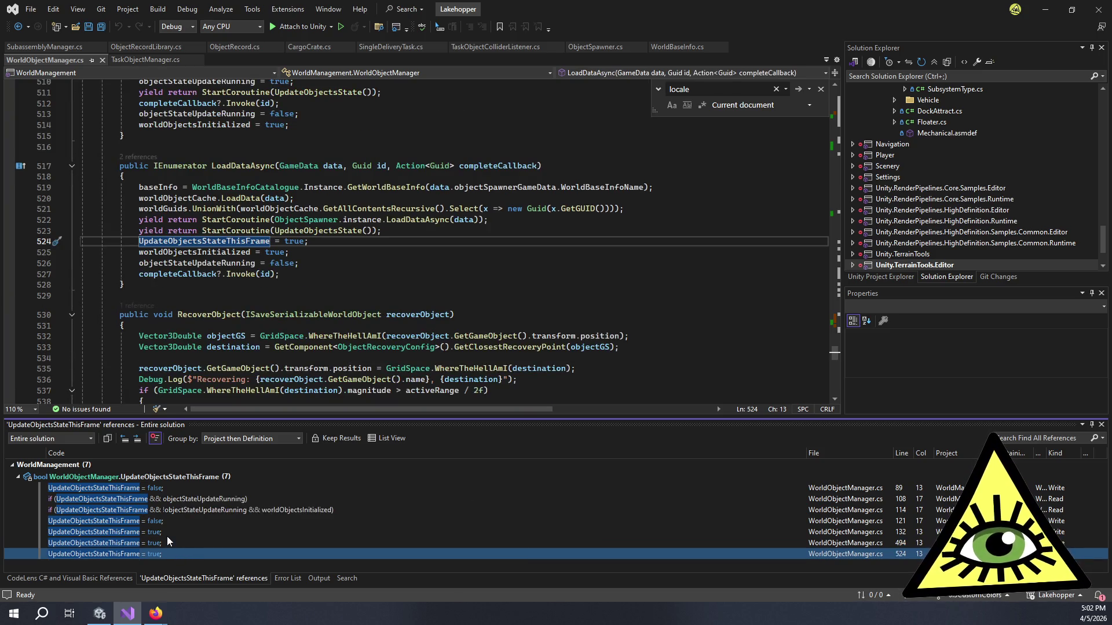
pyautogui.click(167, 533)
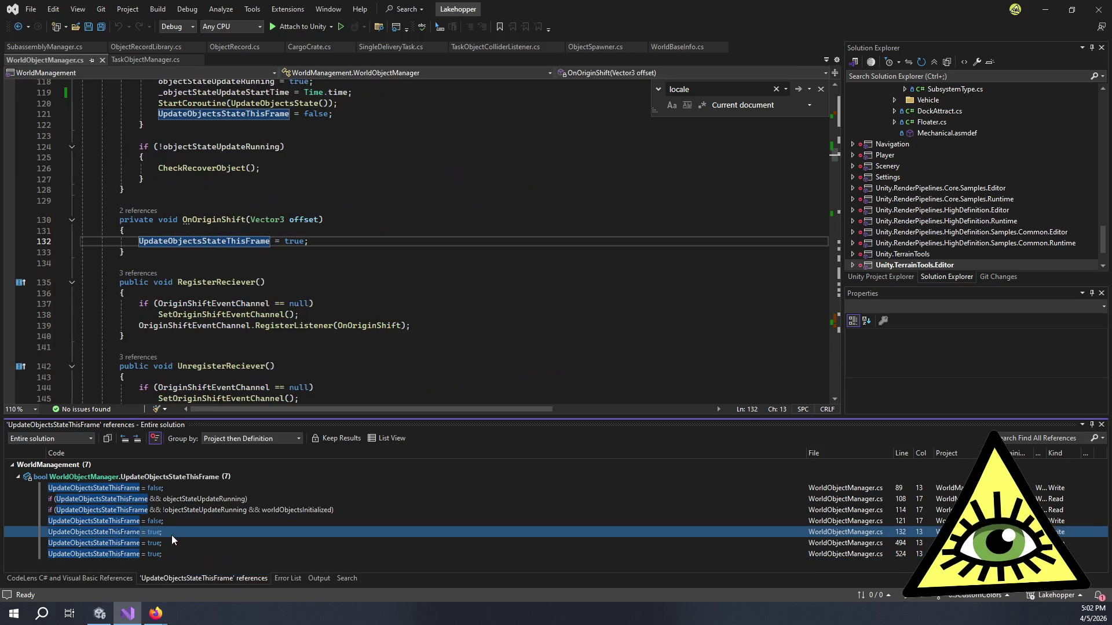
pyautogui.click(177, 543)
pyautogui.click(179, 554)
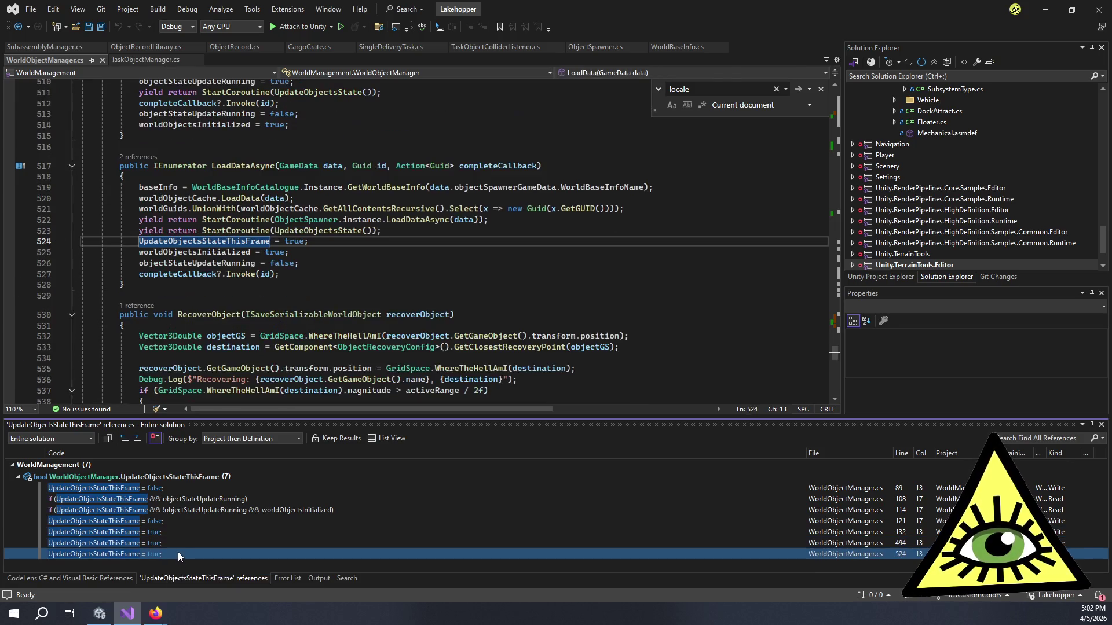
pyautogui.click(168, 531)
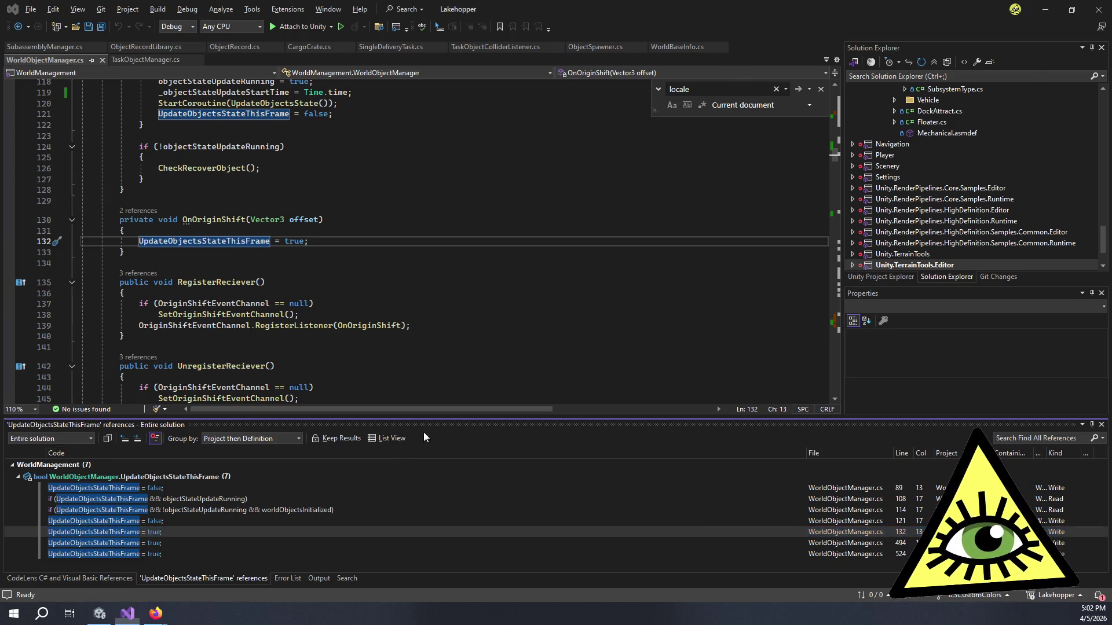
pyautogui.hotkey('alt', 'Tab')
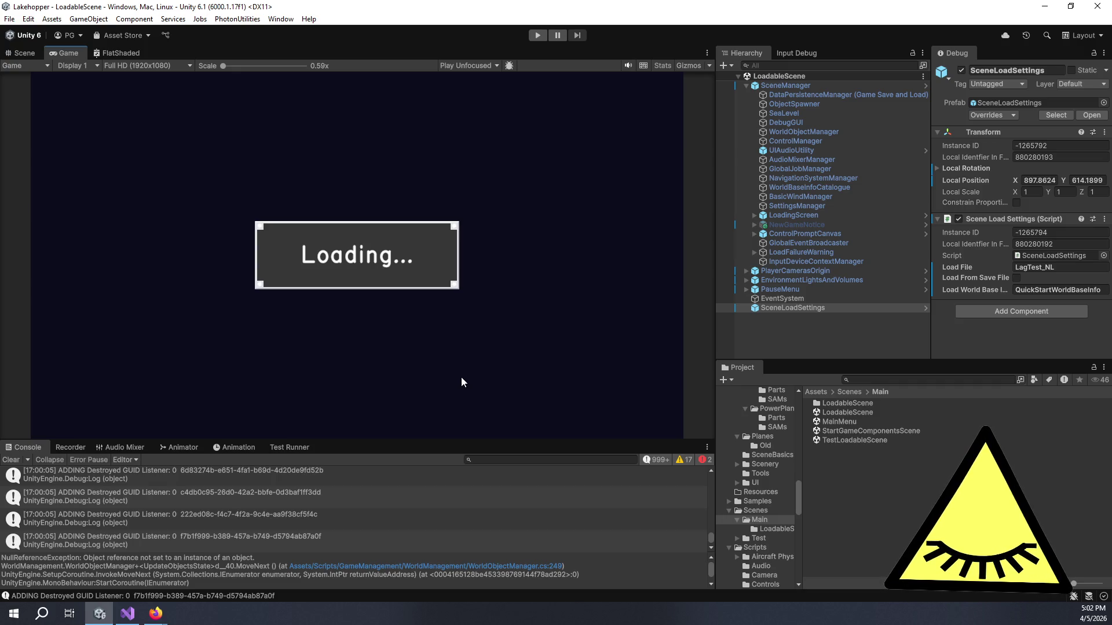
pyautogui.hotkey('alt', 'Tab')
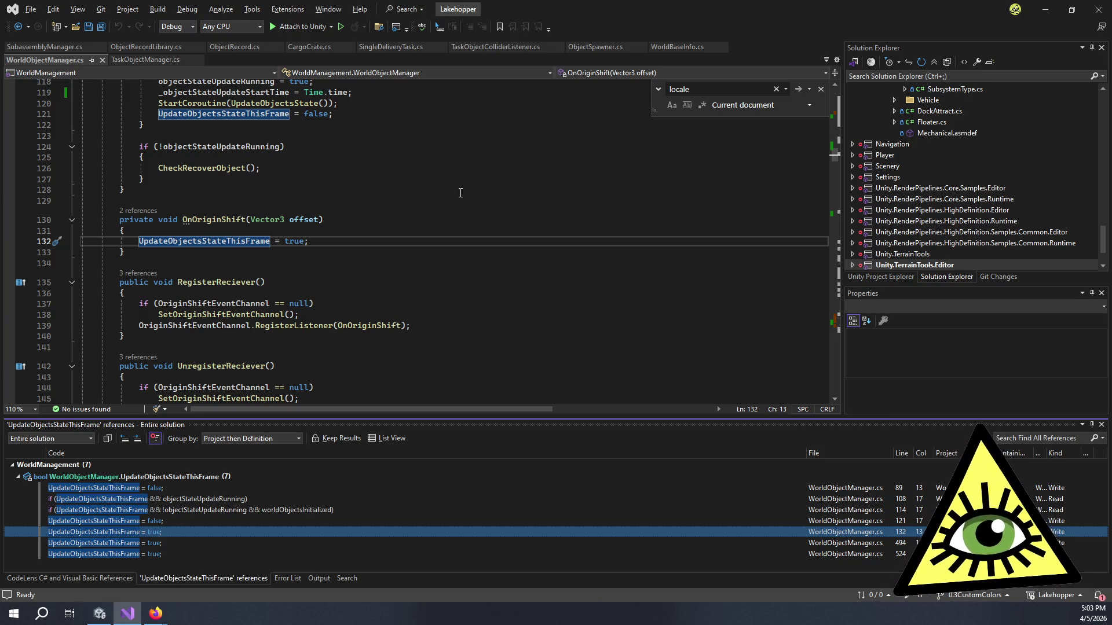
# Step: Review Update() and the OnOriginShift code at line 132, then switch to Unity to retest
pyautogui.click(380, 236)
pyautogui.click(397, 241)
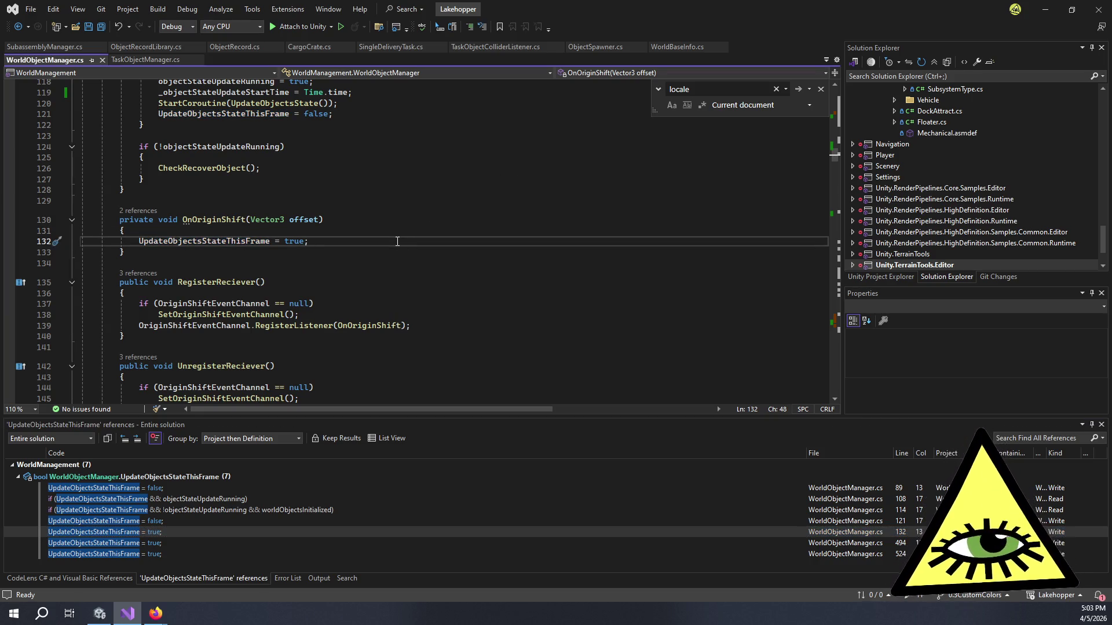
pyautogui.scroll(4, 397, 240)
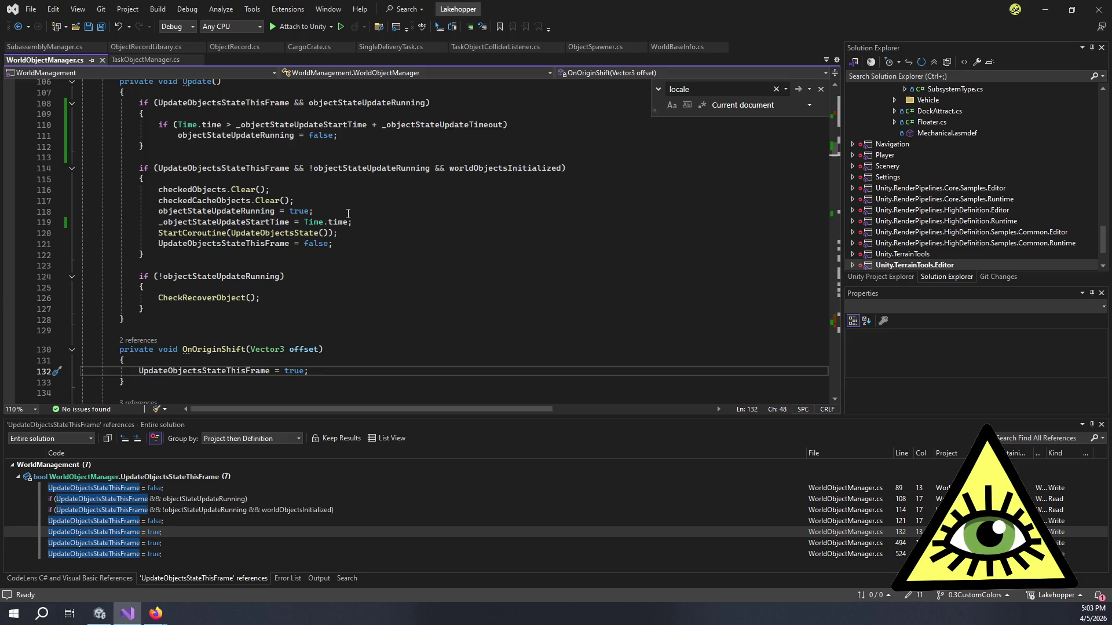
pyautogui.hotkey('alt', 'Tab')
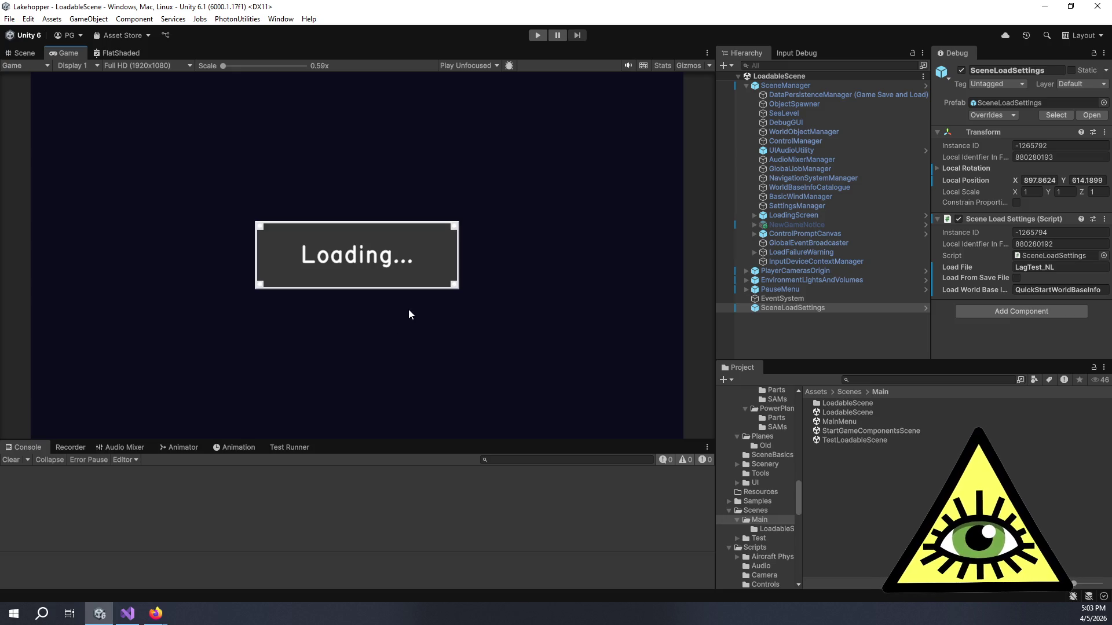
# Step: Widen the Game view, play past the welcome notice, close Debug Functions and fly over the lake
pyautogui.moveTo(718, 234); pyautogui.dragTo(766, 234)
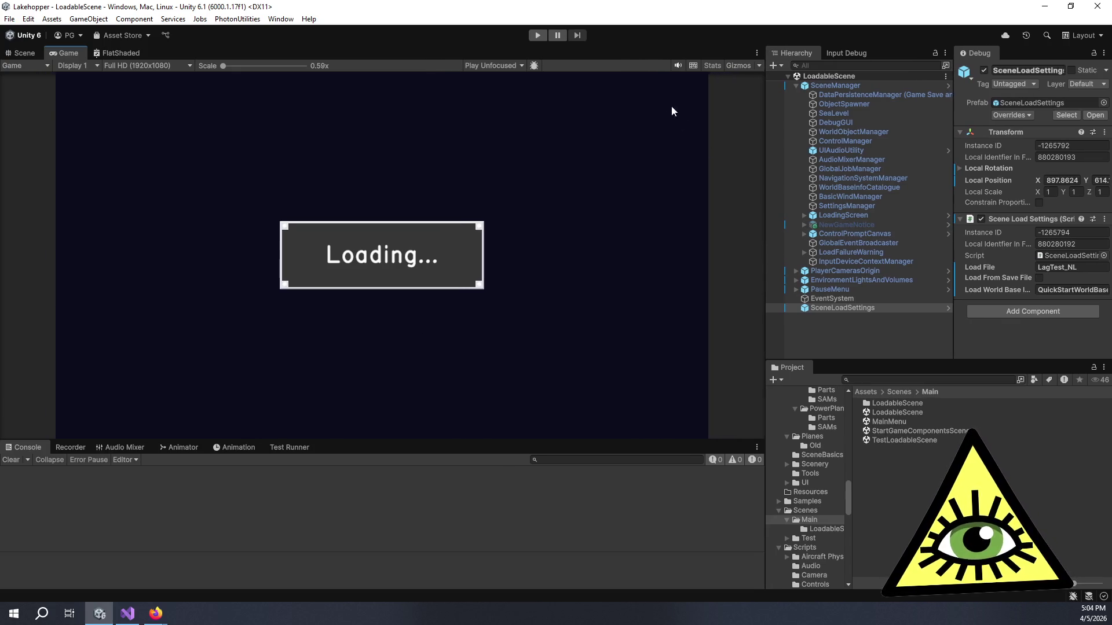
pyautogui.click(540, 34)
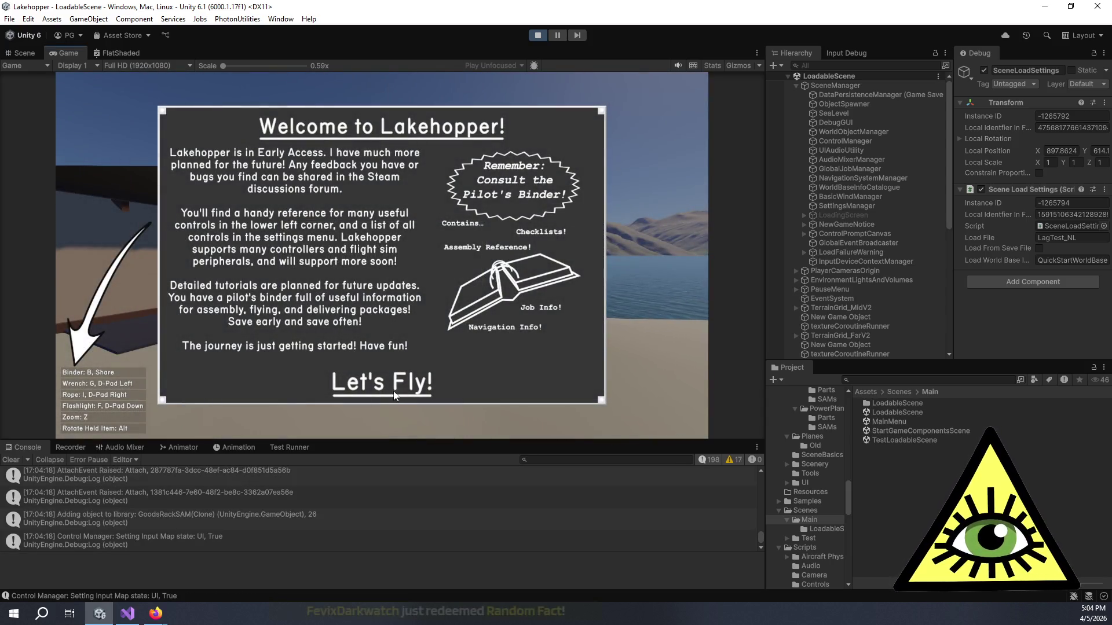
pyautogui.click(382, 382)
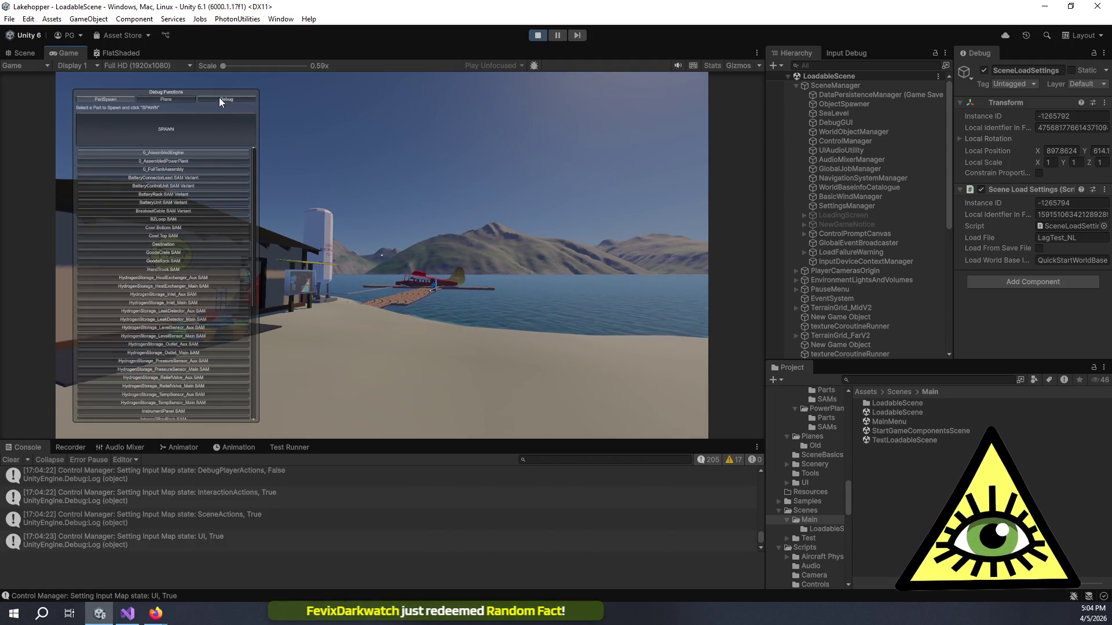
pyautogui.click(220, 98)
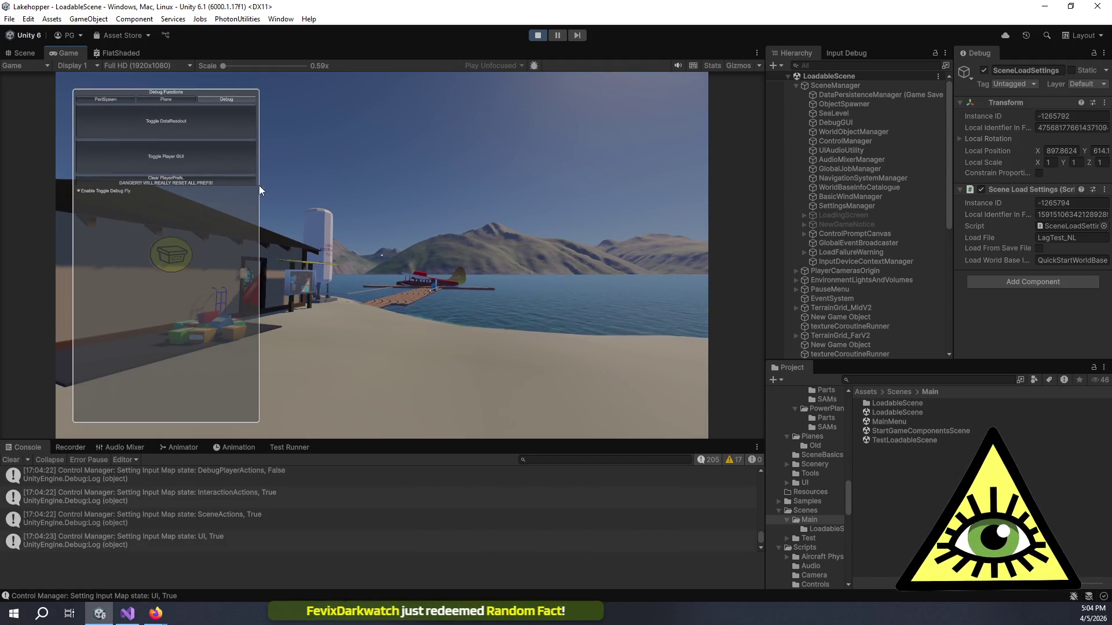
pyautogui.click(261, 186)
pyautogui.press('w')
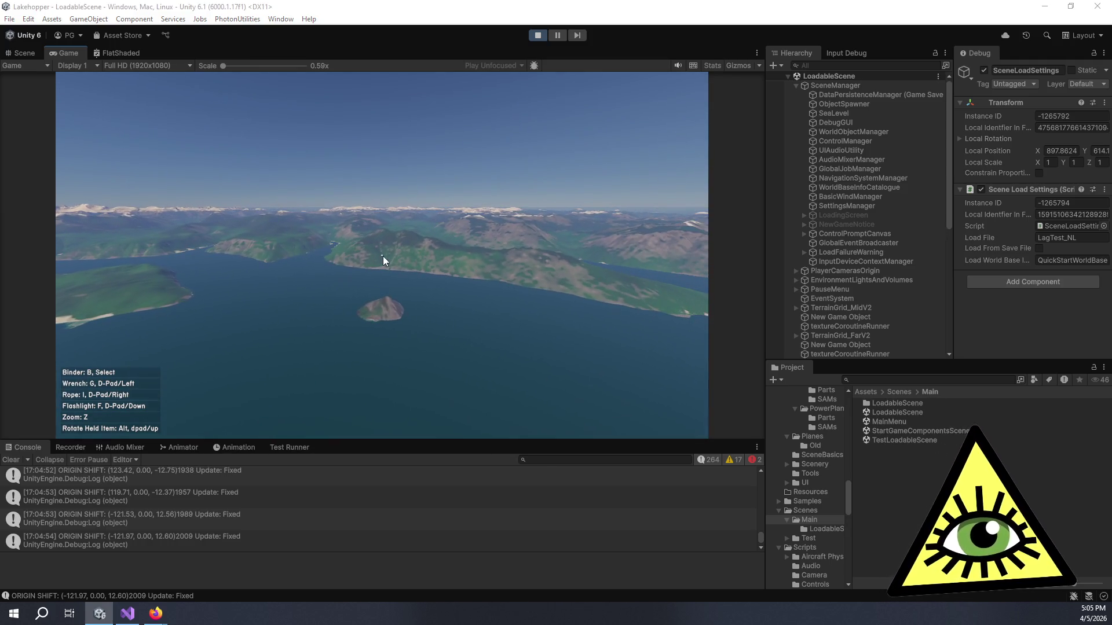
pyautogui.hotkey('alt', 'Tab')
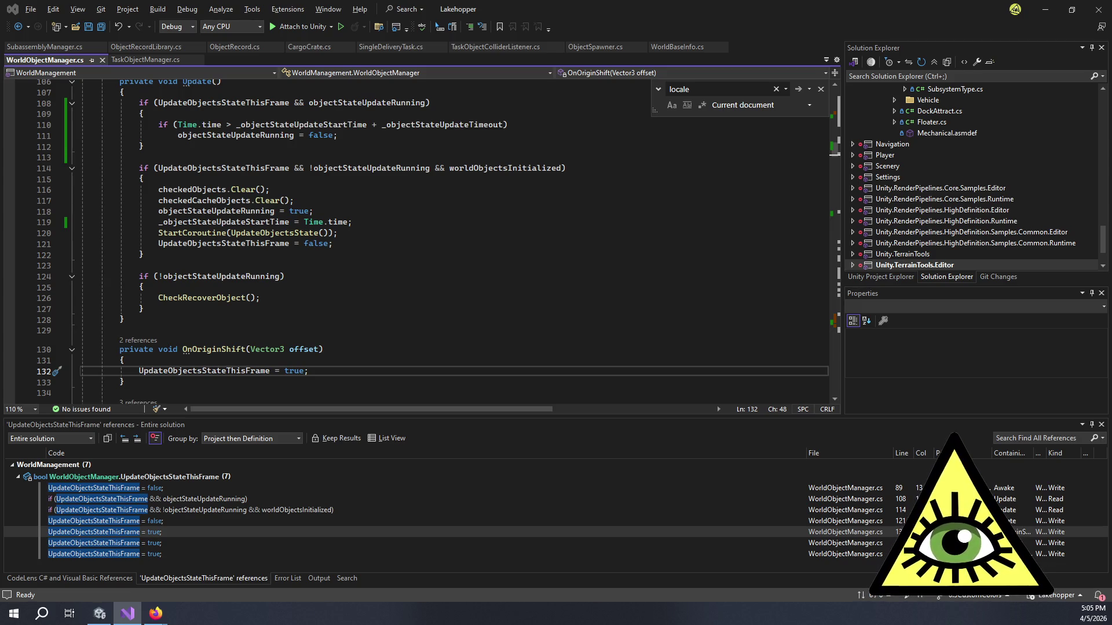
pyautogui.hotkey('alt', 'Tab')
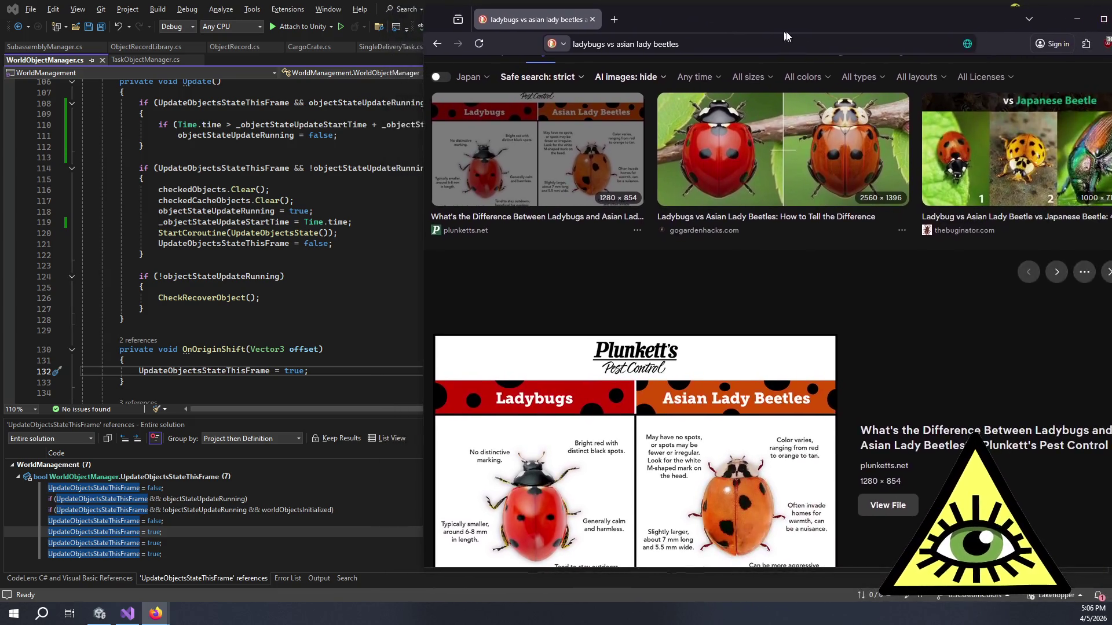
pyautogui.scroll(-3, 690, 343)
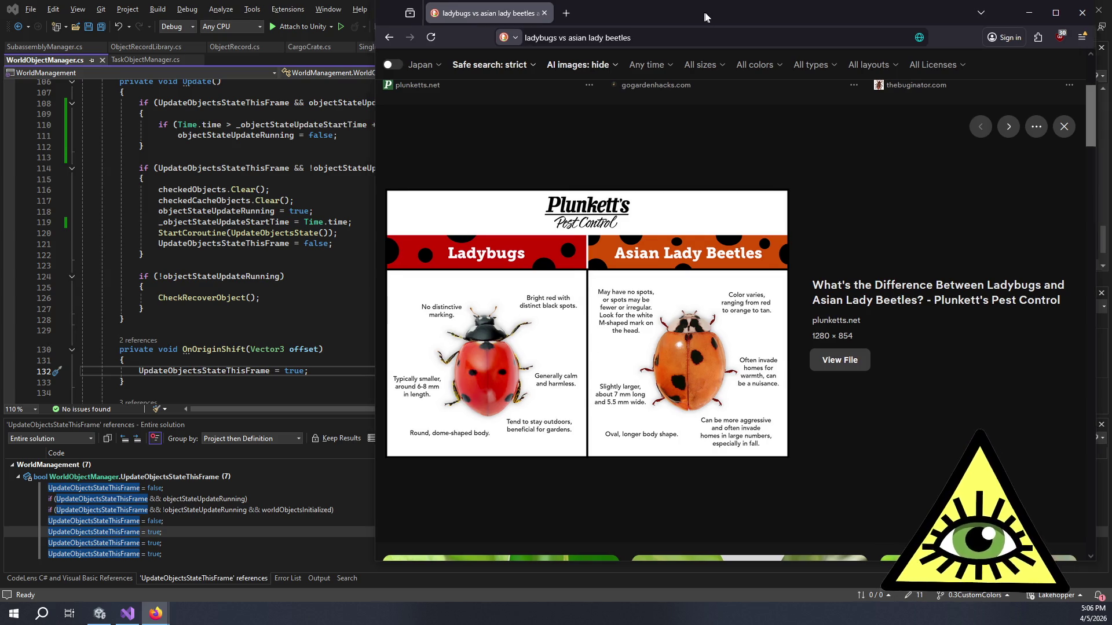
pyautogui.click(1024, 13)
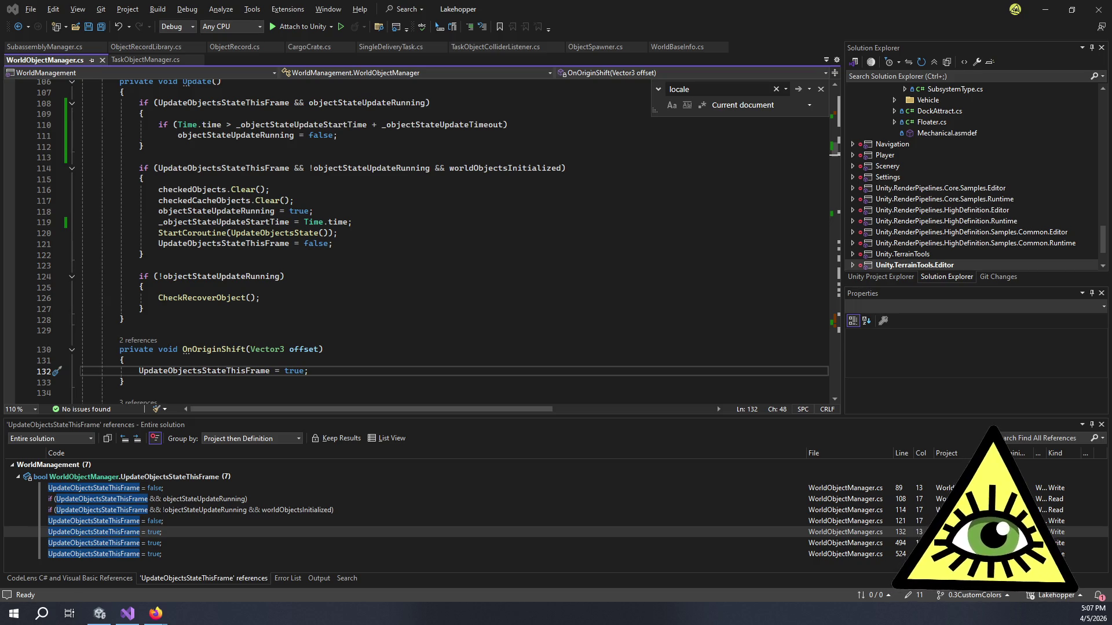
pyautogui.hotkey('alt', 'Tab')
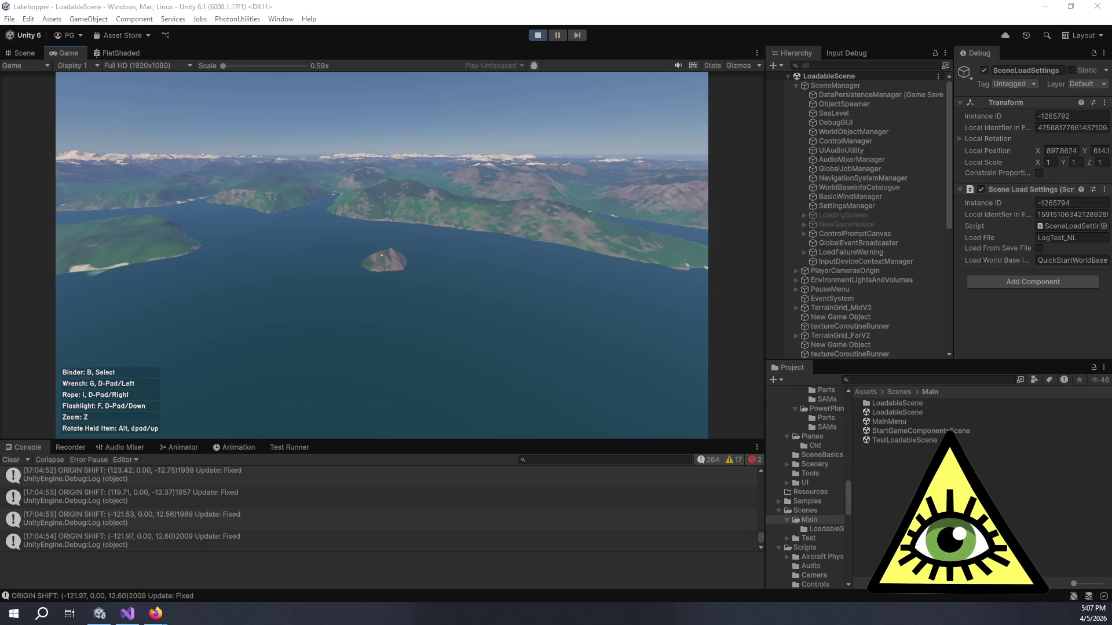
pyautogui.click(491, 335)
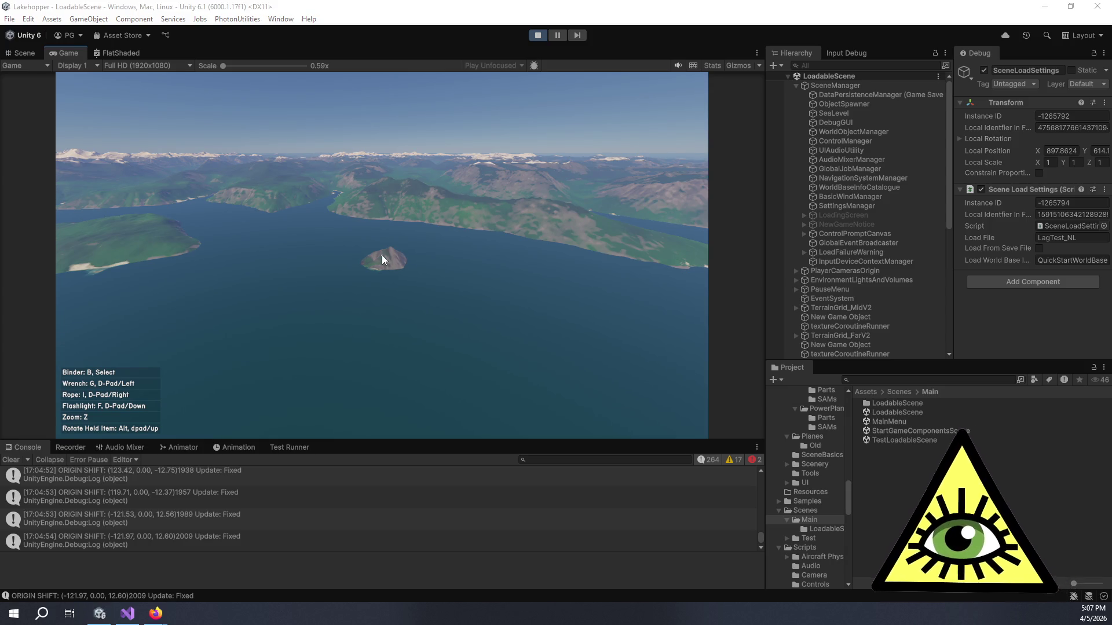
pyautogui.hotkey('alt', 'Tab')
pyautogui.scroll(4, 382, 255)
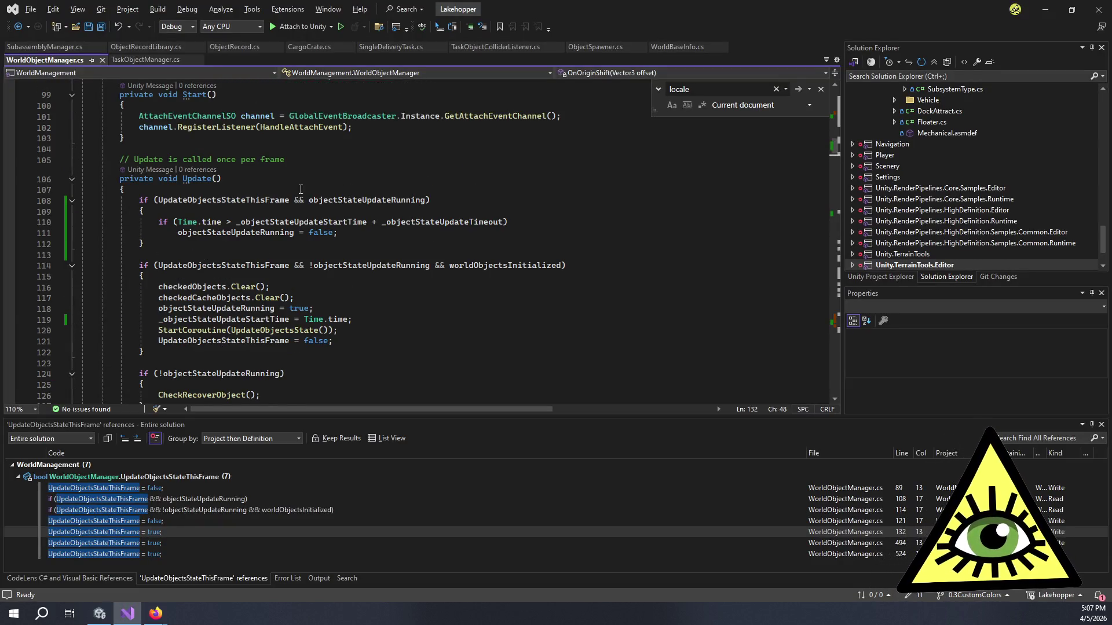
# Step: Scroll WorldObjectManager.cs to the UpdateObjectsState() test-exception code, then switch to the running Unity game
pyautogui.scroll(-20, 323, 197)
pyautogui.scroll(4, 329, 188)
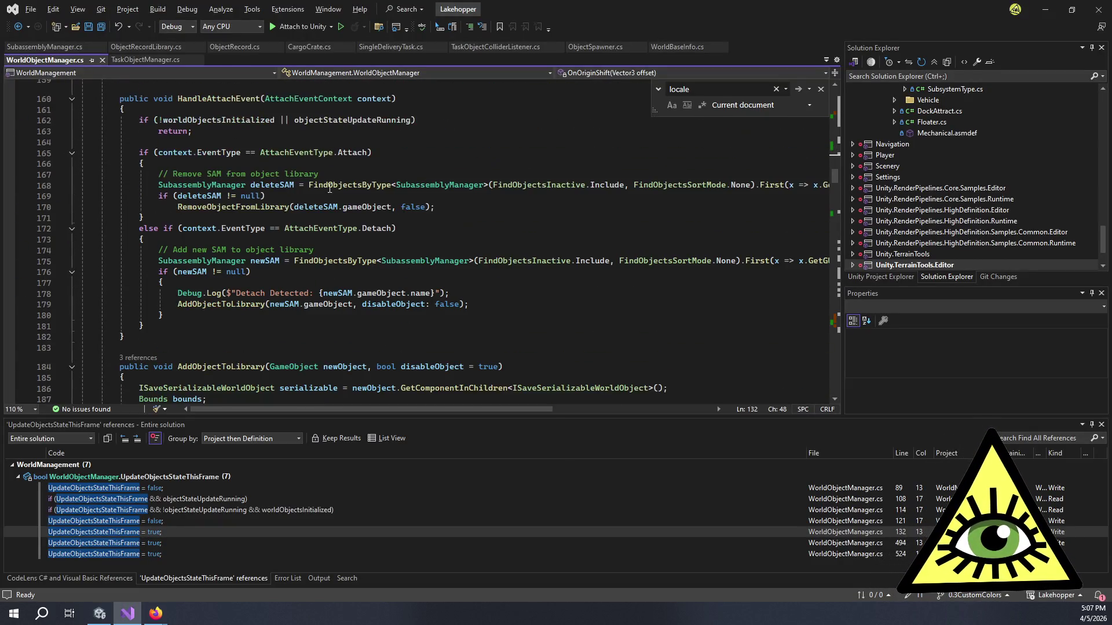
pyautogui.scroll(-20, 329, 188)
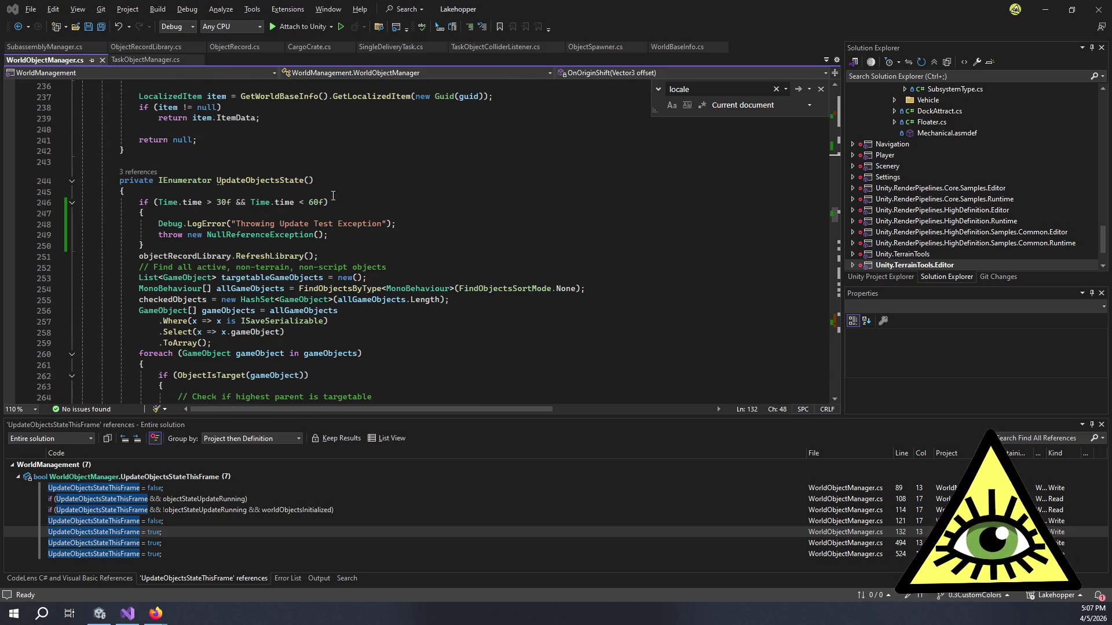
pyautogui.hotkey('alt', 'Tab')
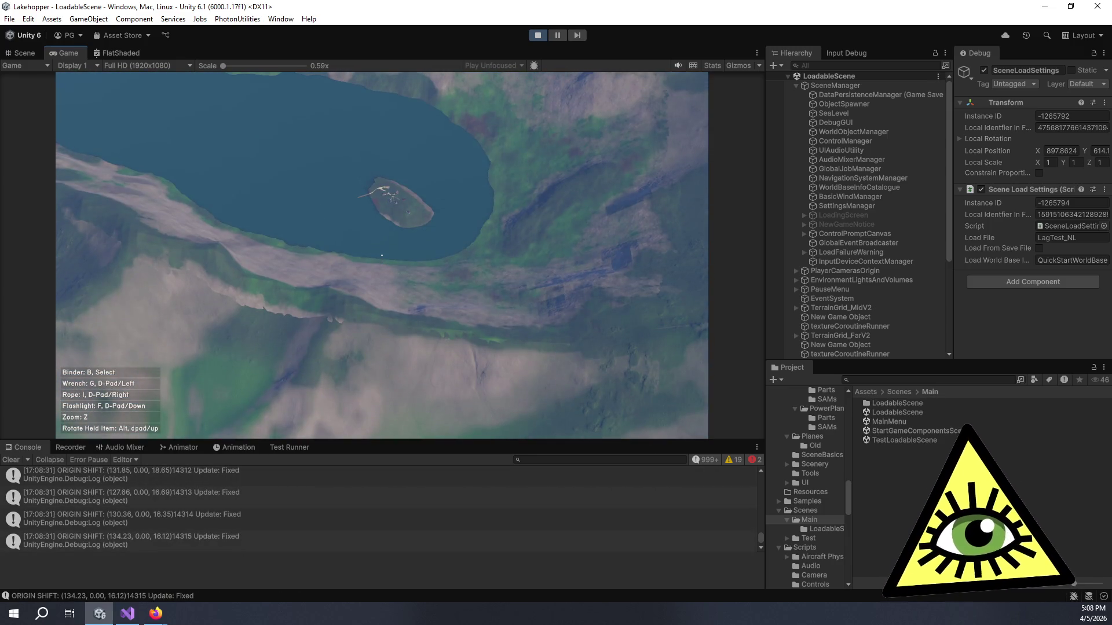
# Step: Zoom the game camera out to an aerial view and stop the play test
pyautogui.press('z')
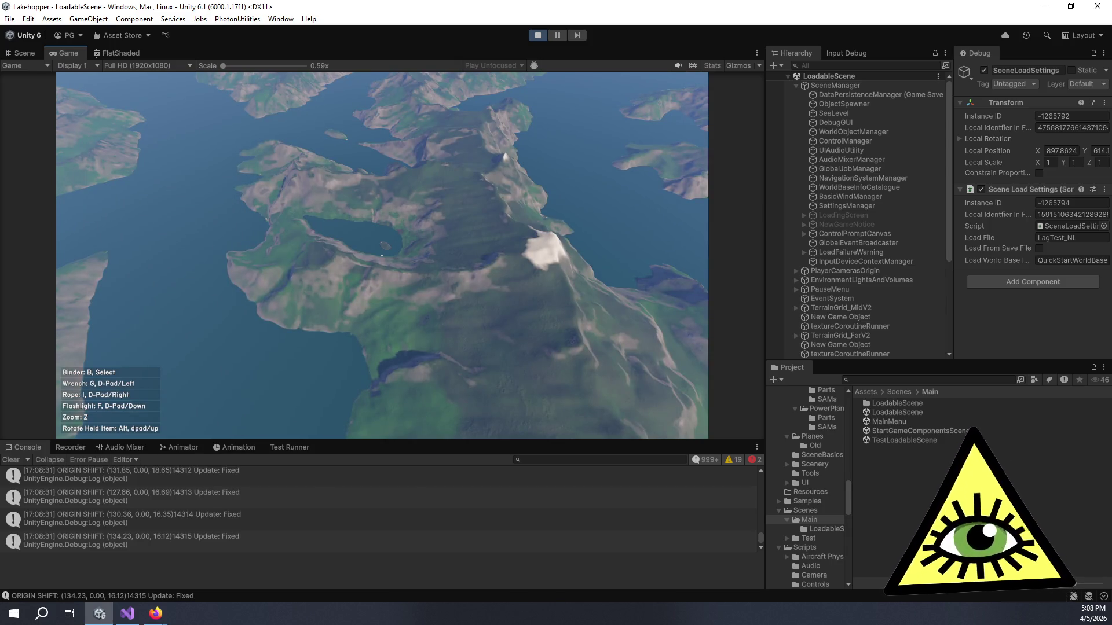
pyautogui.hotkey('ctrl', 'p')
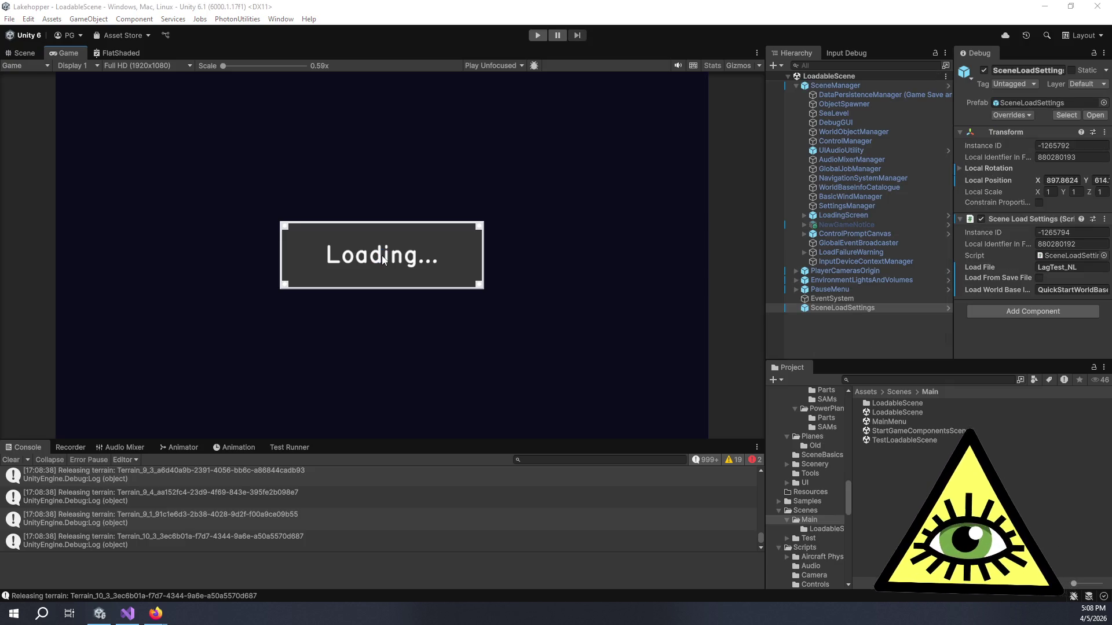
pyautogui.hotkey('alt', 'Tab')
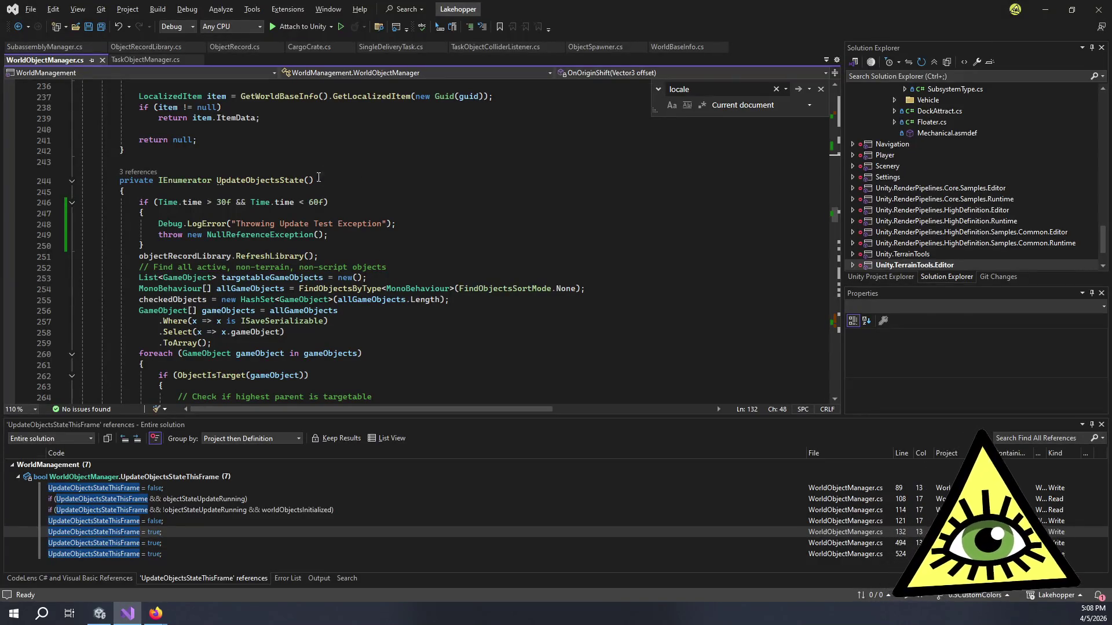
# Step: Delete the test-exception if-block and its blank line from UpdateObjectsState(), then save WorldObjectManager.cs
pyautogui.moveTo(150, 245); pyautogui.dragTo(58, 203)
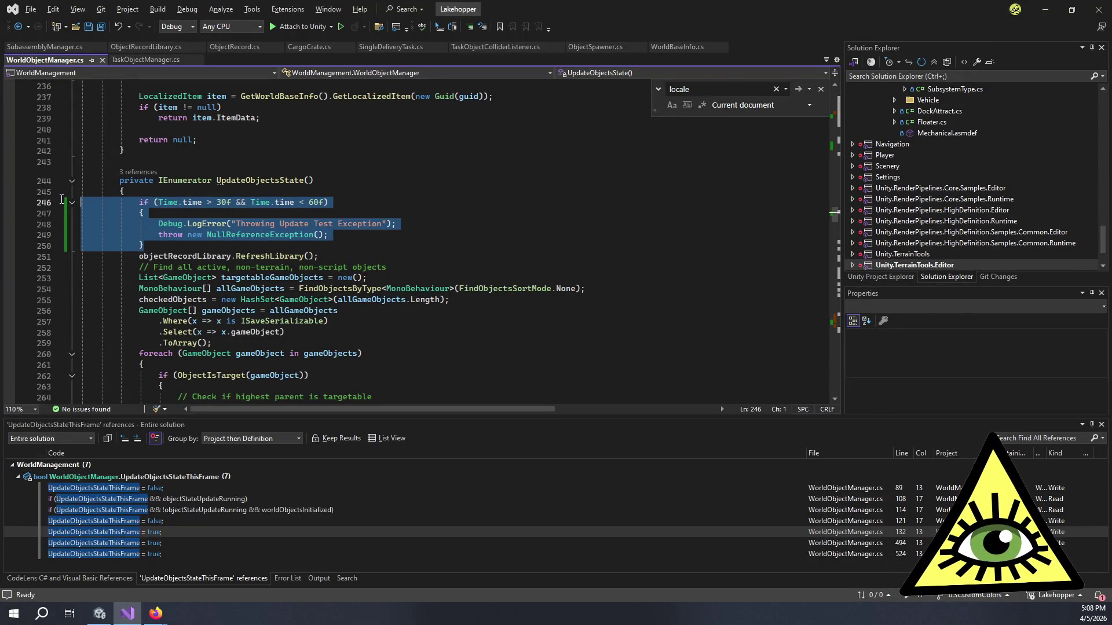
pyautogui.press('Delete')
pyautogui.press('BackSpace')
pyautogui.hotkey('ctrl', 's')
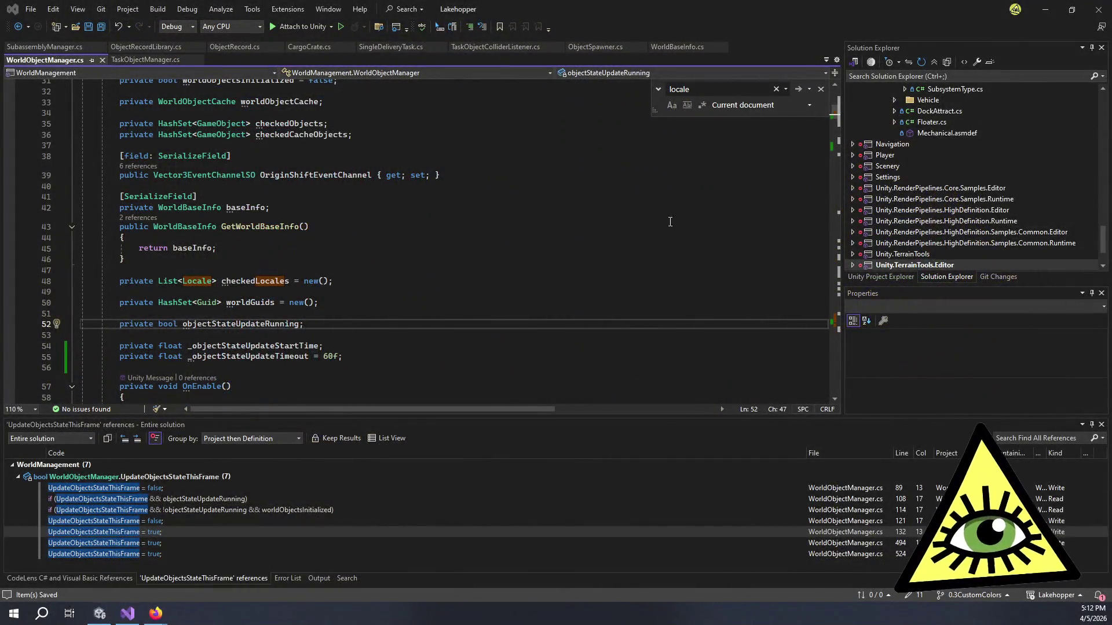
# Step: Review lines 45–47 of WorldObjectManager.cs, then close all open document tabs
pyautogui.click(570, 247)
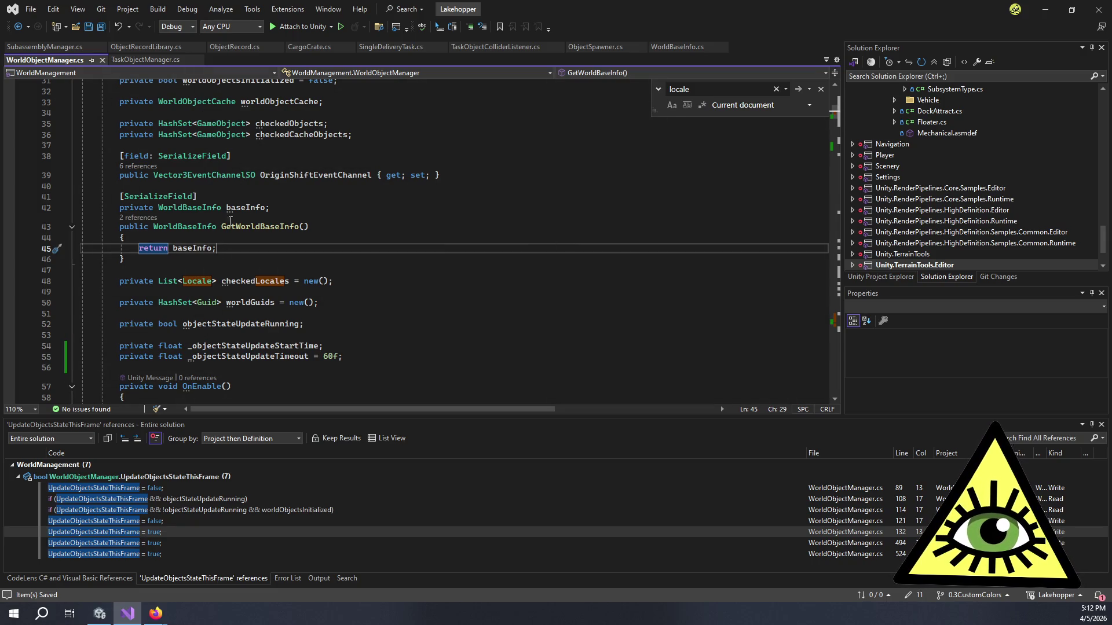
pyautogui.click(214, 272)
pyautogui.click(214, 252)
pyautogui.press('Down')
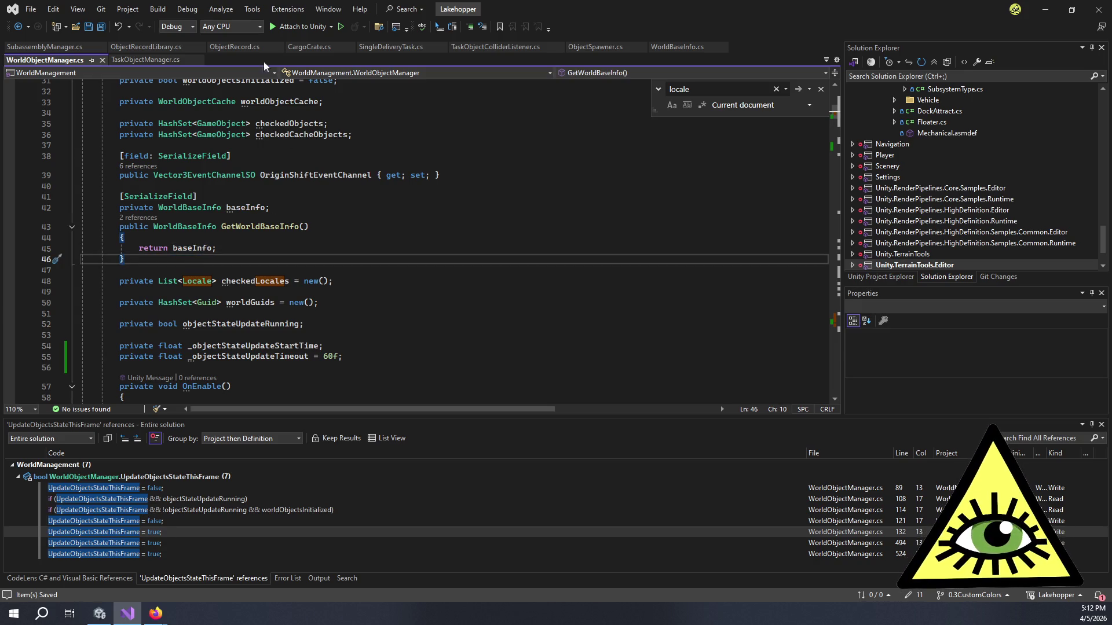
pyautogui.rightClick(79, 61)
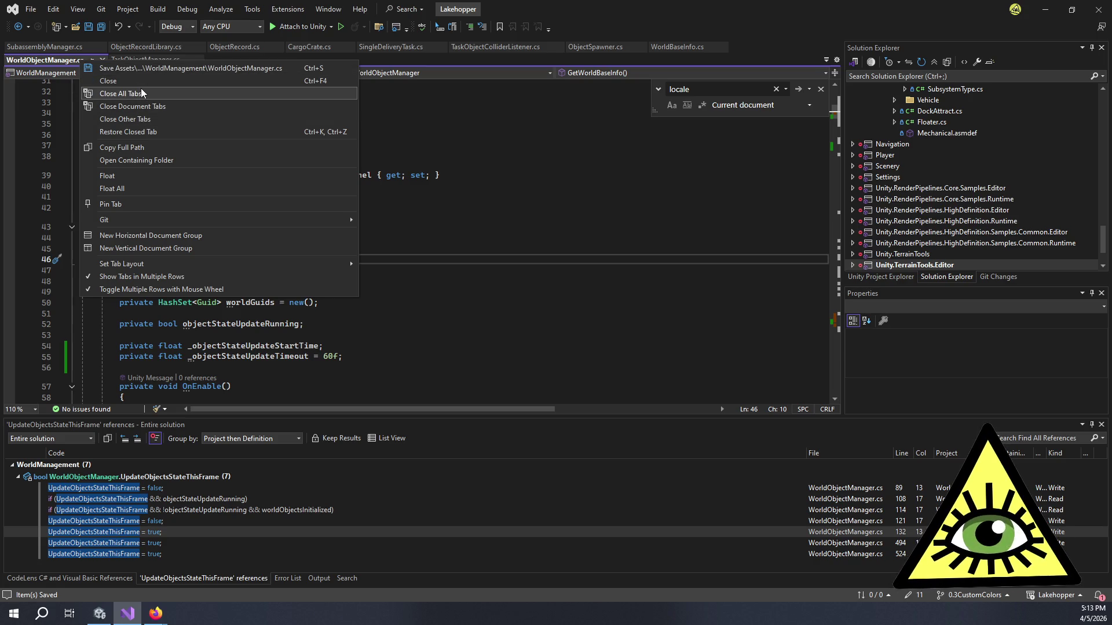
pyautogui.click(140, 91)
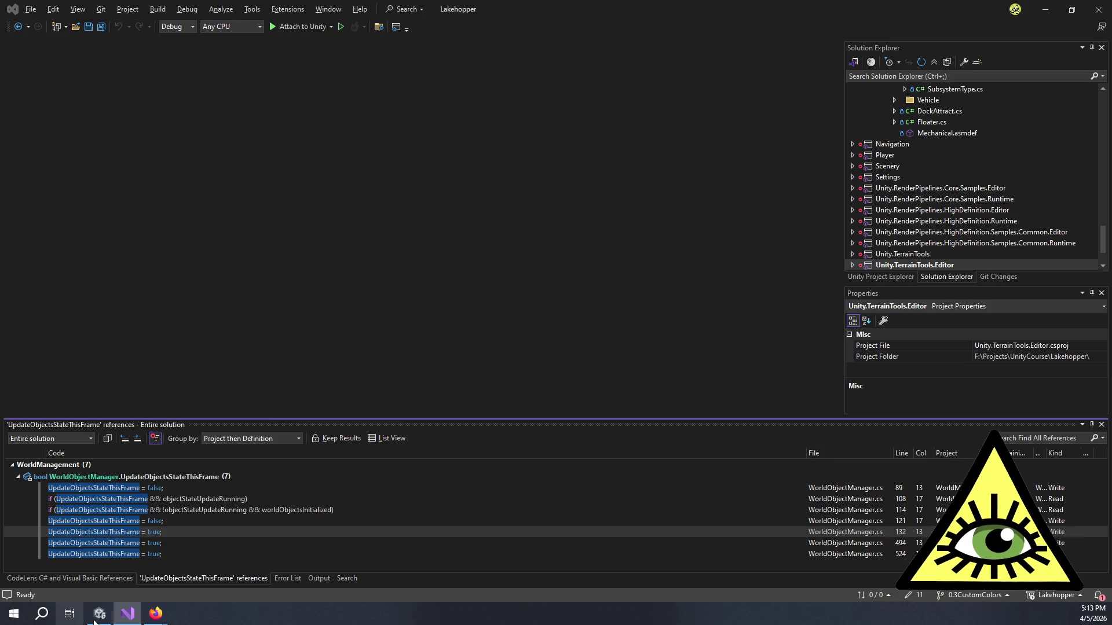
# Step: On the 'Add retry to locale loading.' Trello card, start a comment 'Added a timeout to the WorldObjectManager'
pyautogui.moveTo(152, 614)
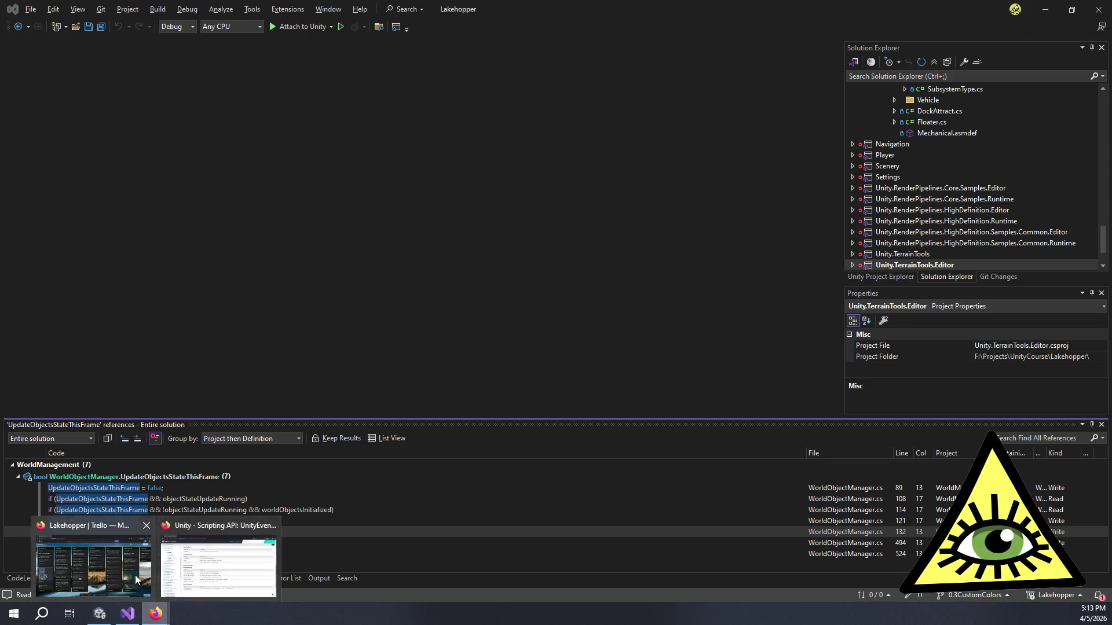
pyautogui.click(87, 556)
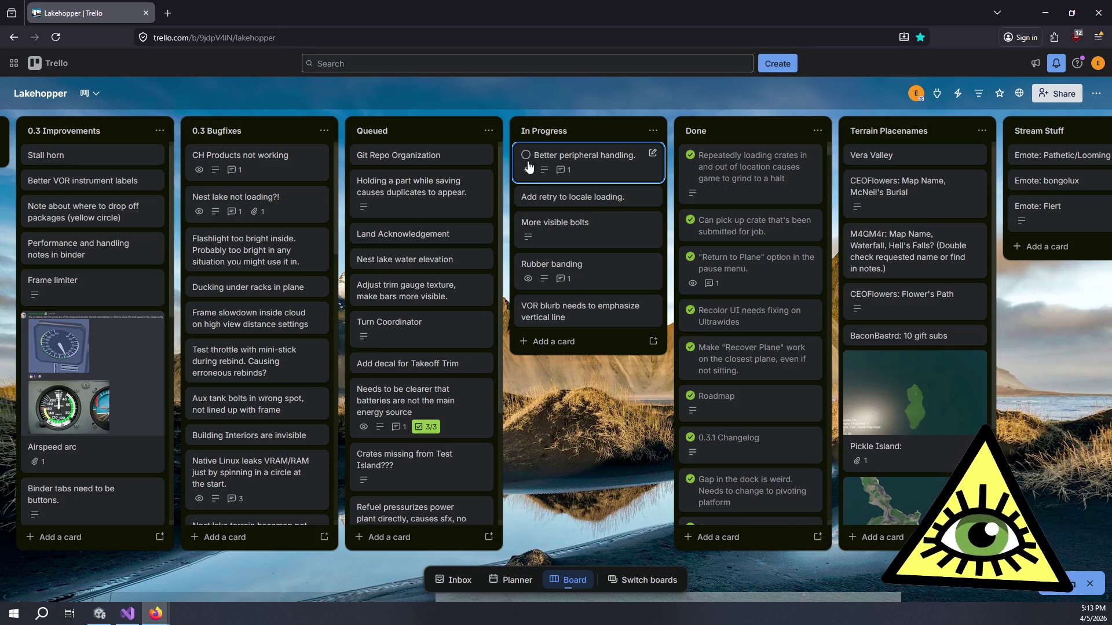
pyautogui.click(561, 202)
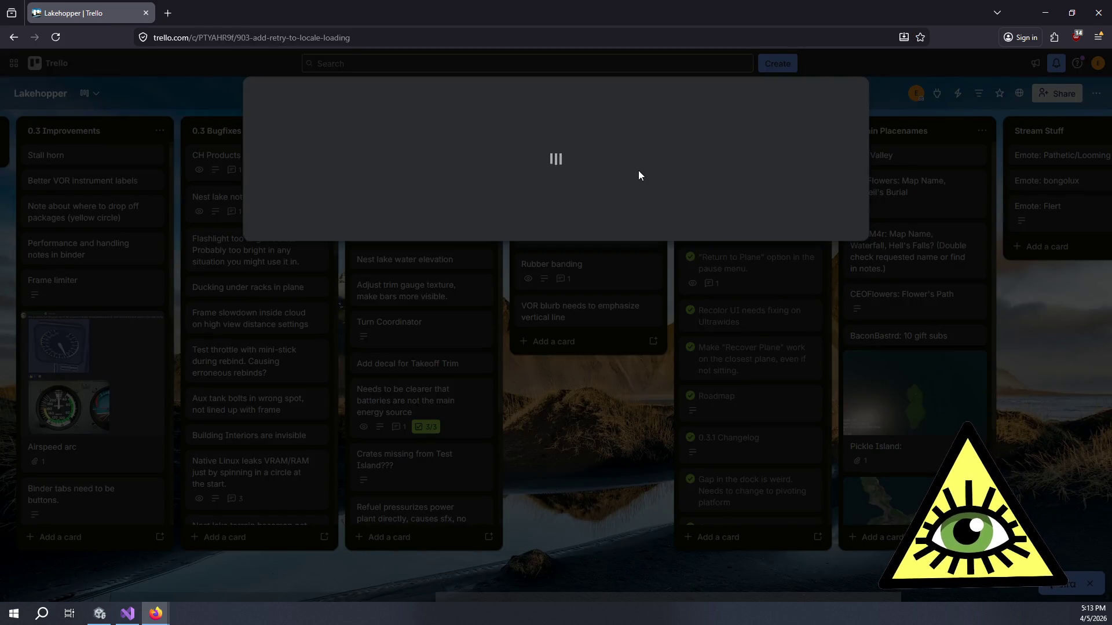
pyautogui.click(751, 156)
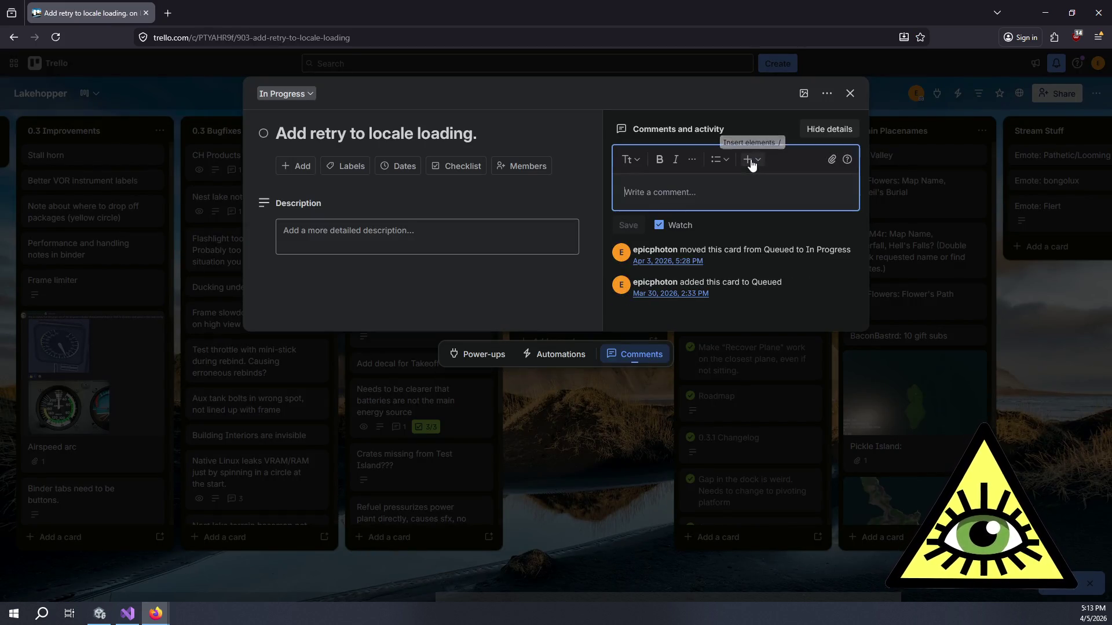
pyautogui.write('Added a timeout to the WorldObjectManager')
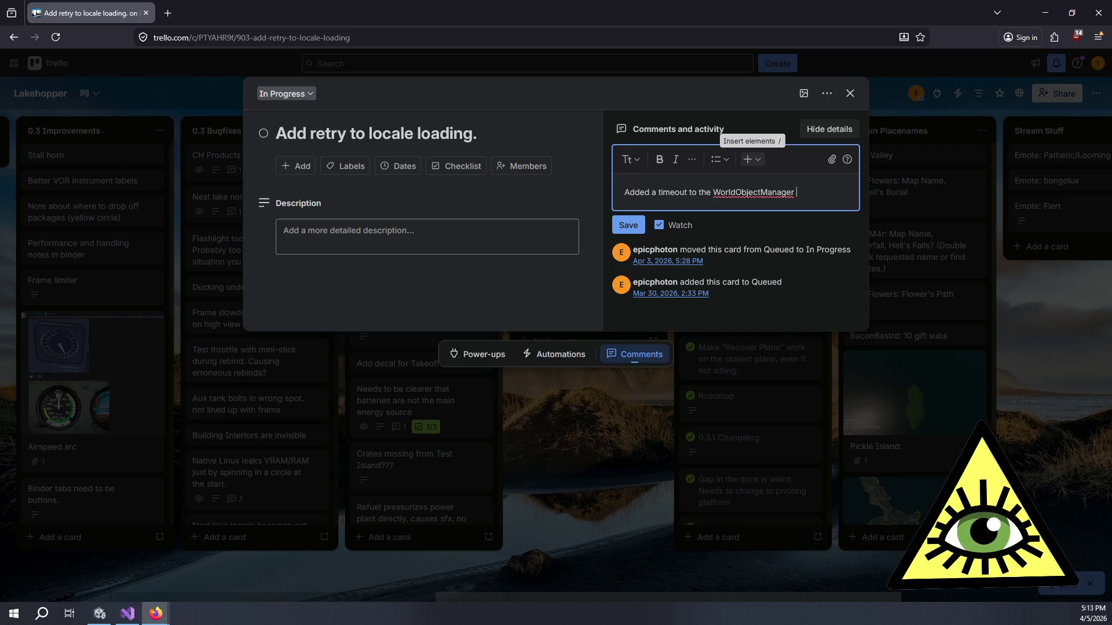
# Step: Check the method name at line 132 of WorldObjectManager.cs and continue the comment with 'UpdateObjectState'
pyautogui.hotkey('alt', 'Tab')
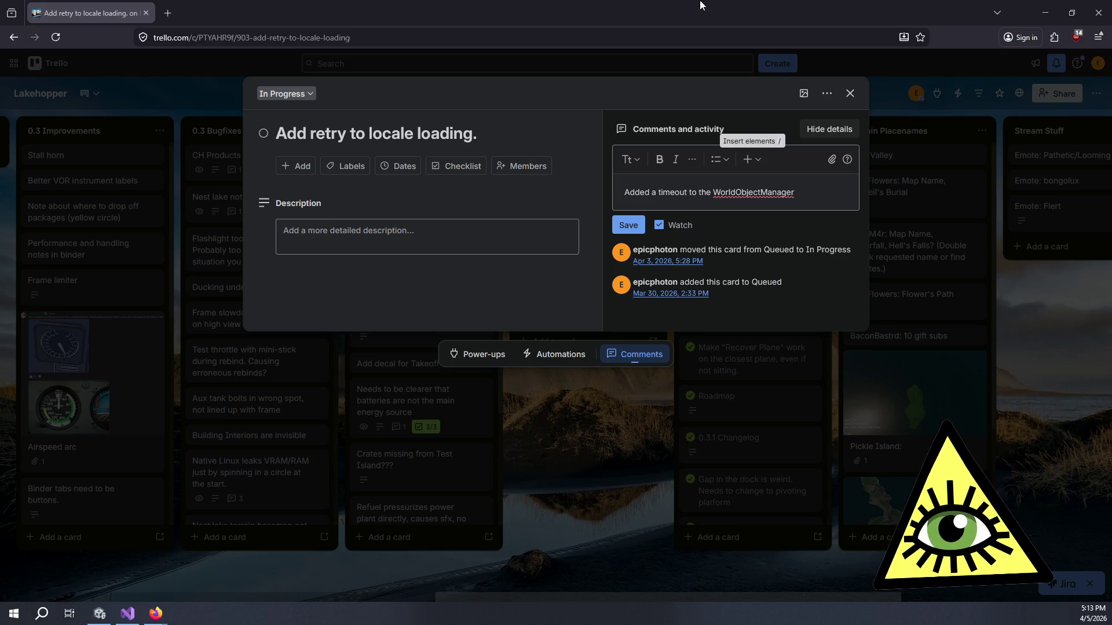
pyautogui.hotkey('alt', 'Tab')
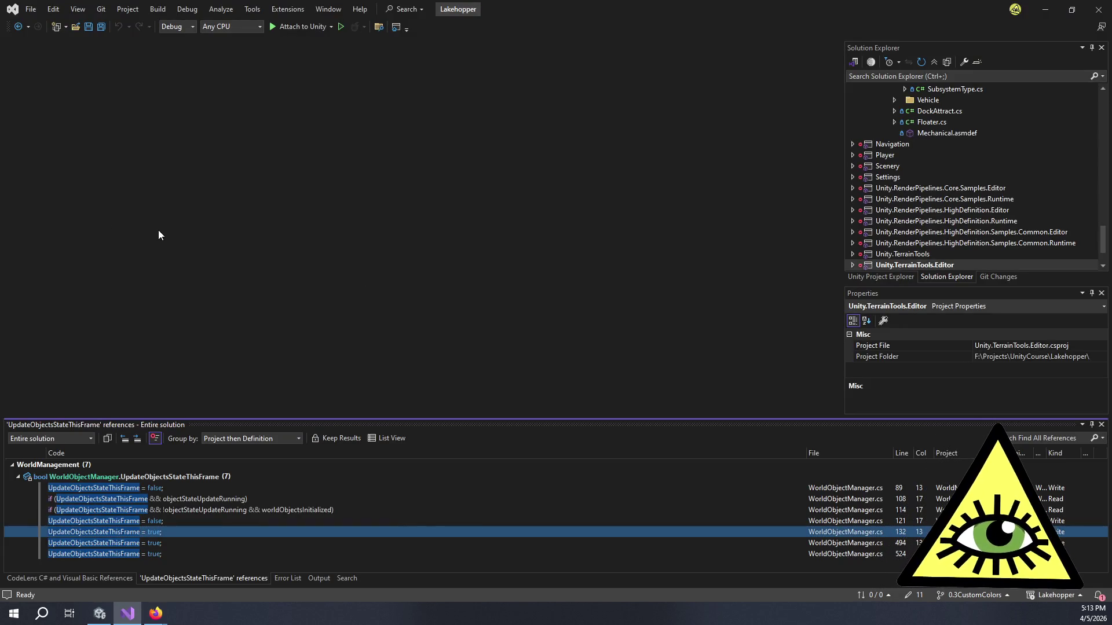
pyautogui.doubleClick(173, 531)
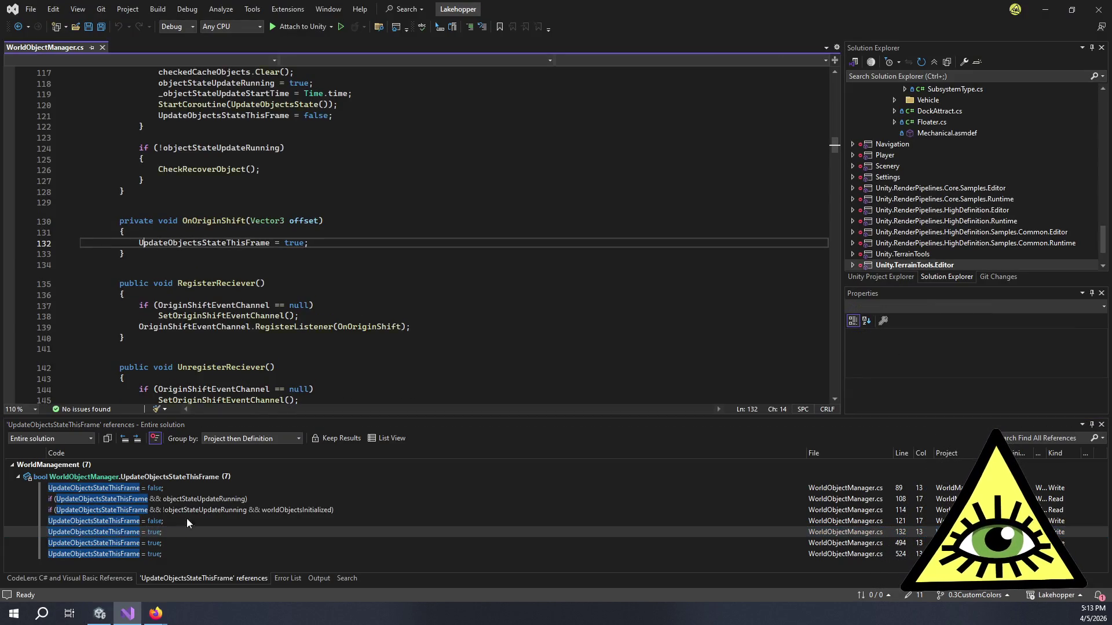
pyautogui.scroll(20, 276, 317)
pyautogui.scroll(-8, 276, 316)
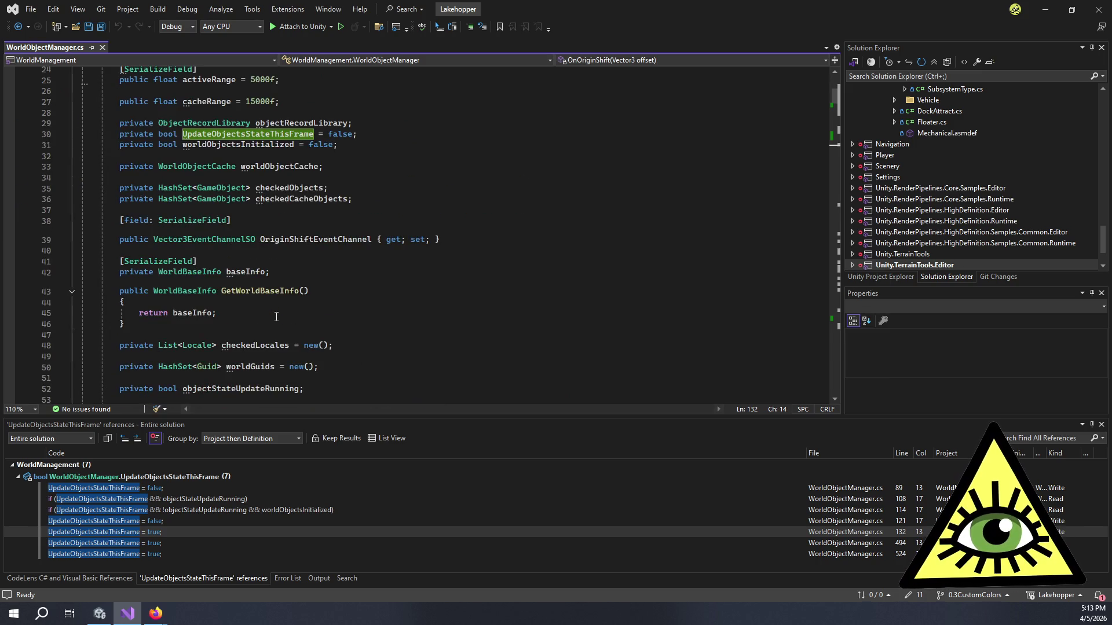
pyautogui.hotkey('alt', 'Tab')
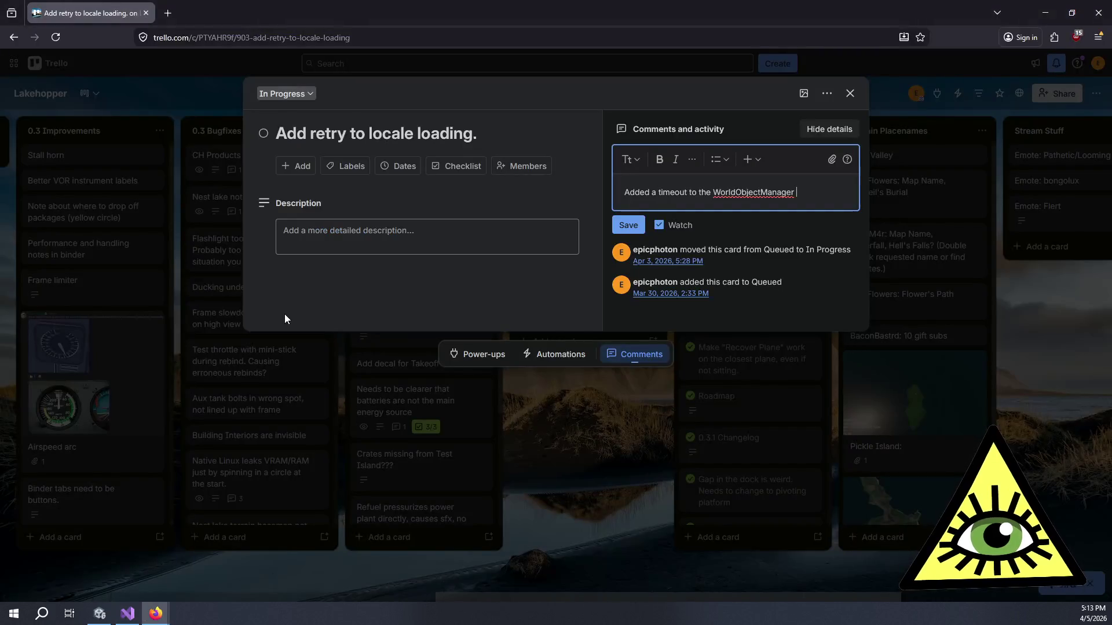
pyautogui.write('UpdateObjectState coroutine. Successfully clears updates after')
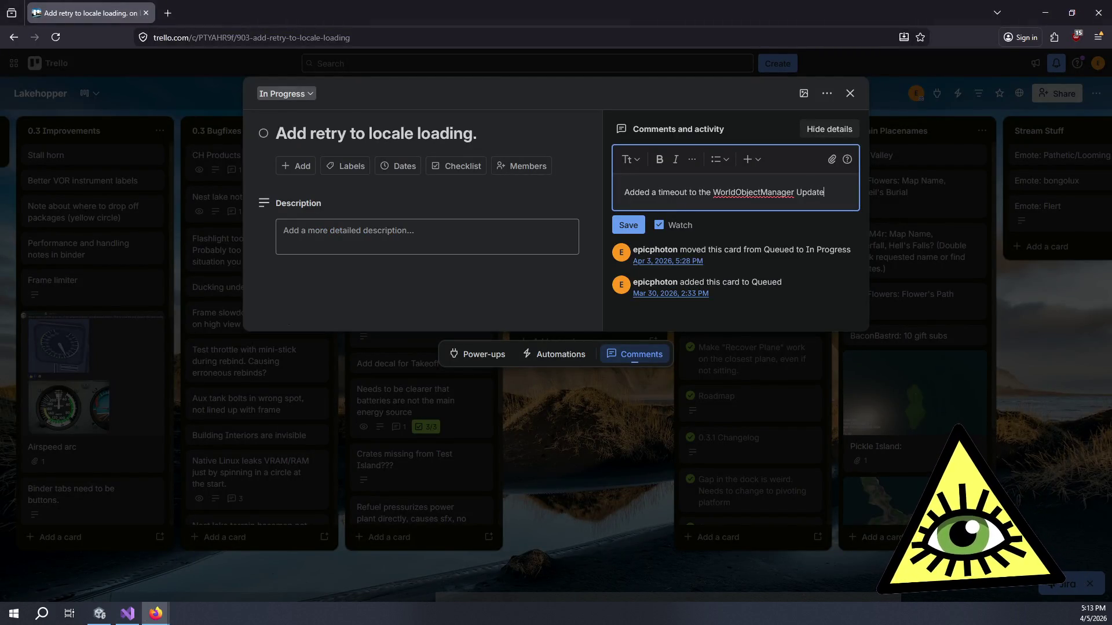
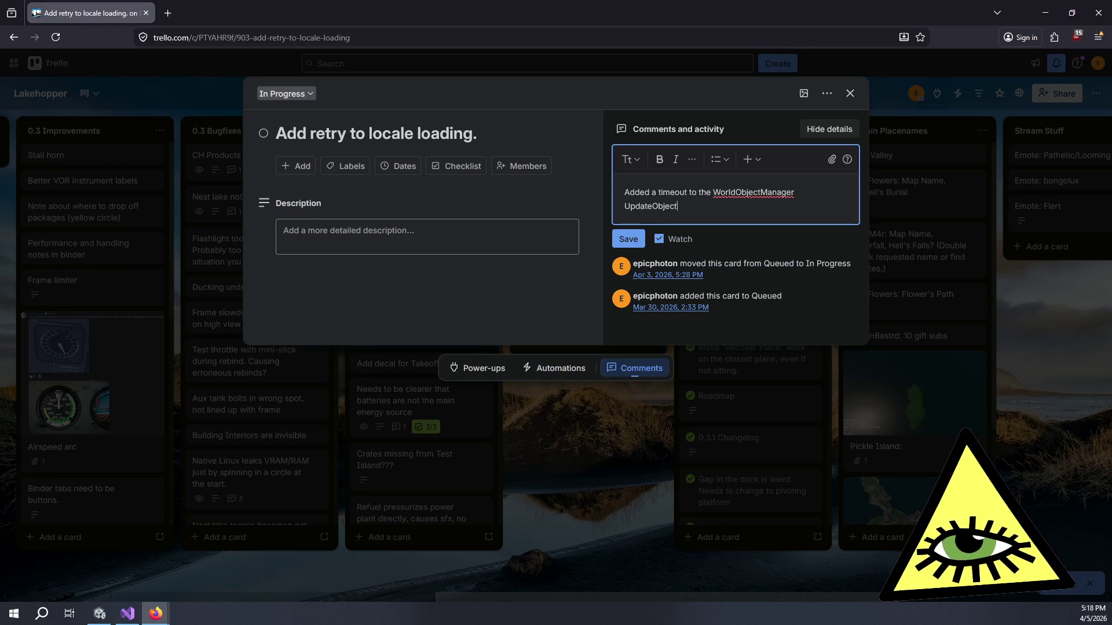
# Step: Continue the comment after WorldObjectManager with 'State coroutine. Successfully clears updates after'
pyautogui.write('State')
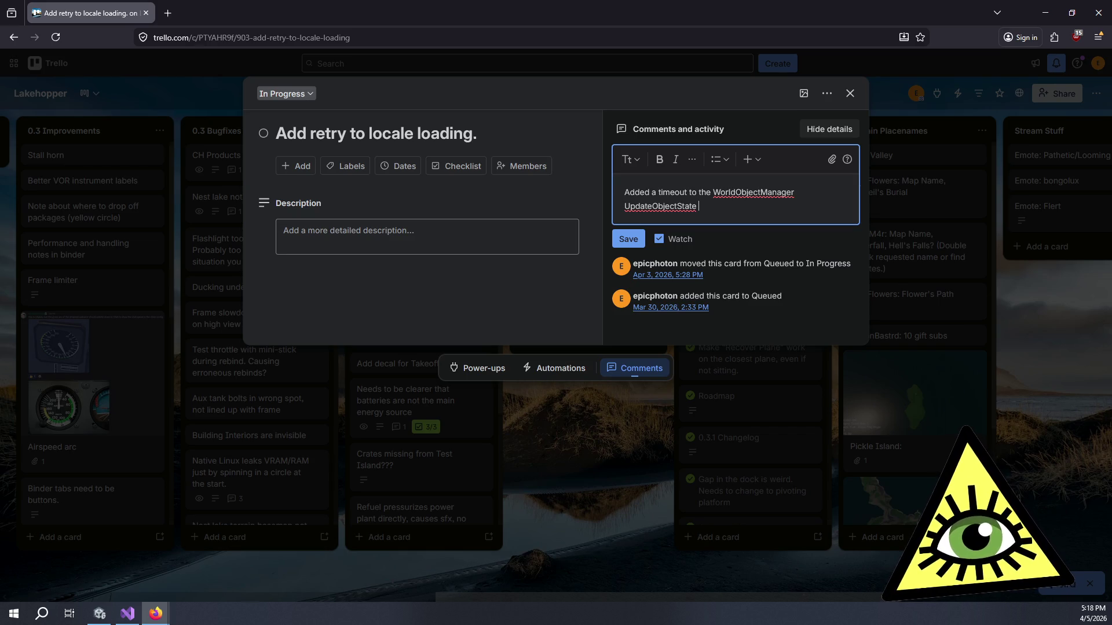
pyautogui.write('coroutine')
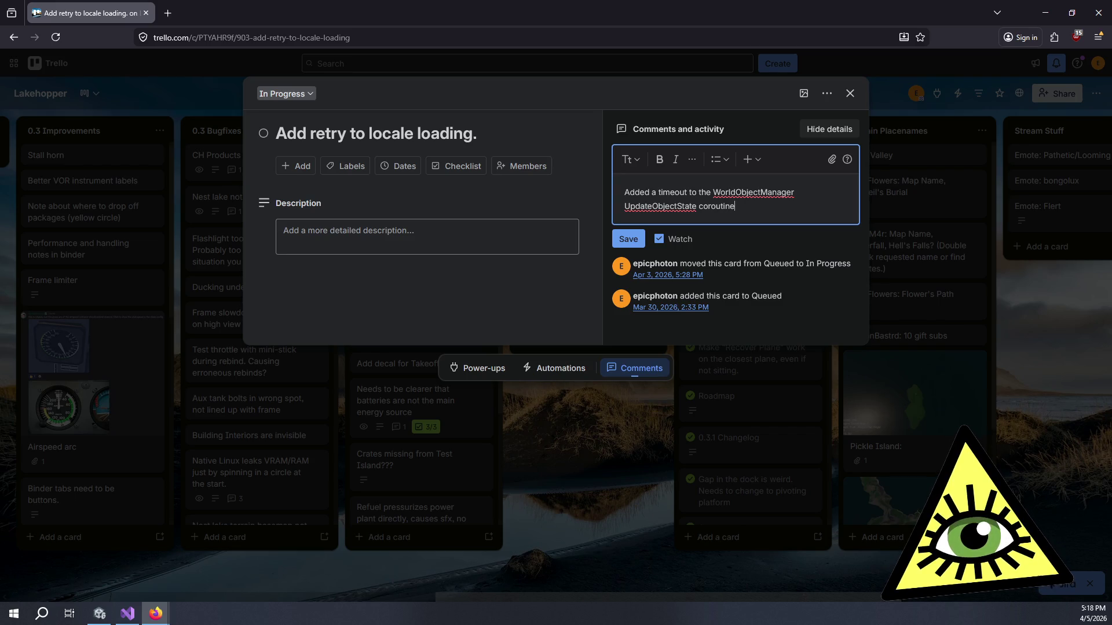
pyautogui.write('. Successfully clears ')
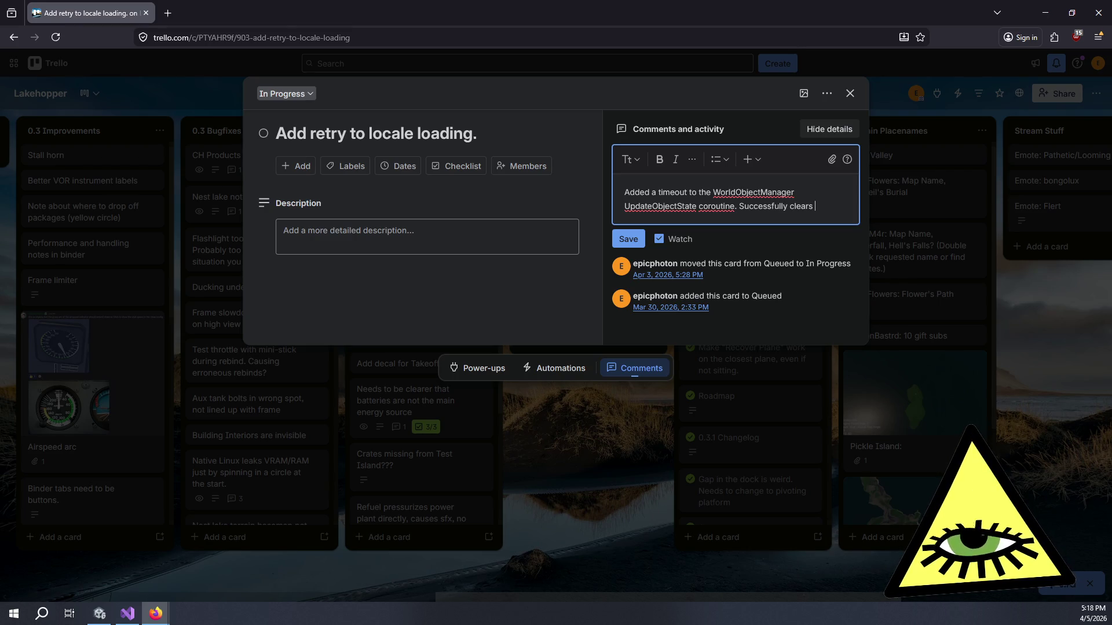
pyautogui.write('updates after')
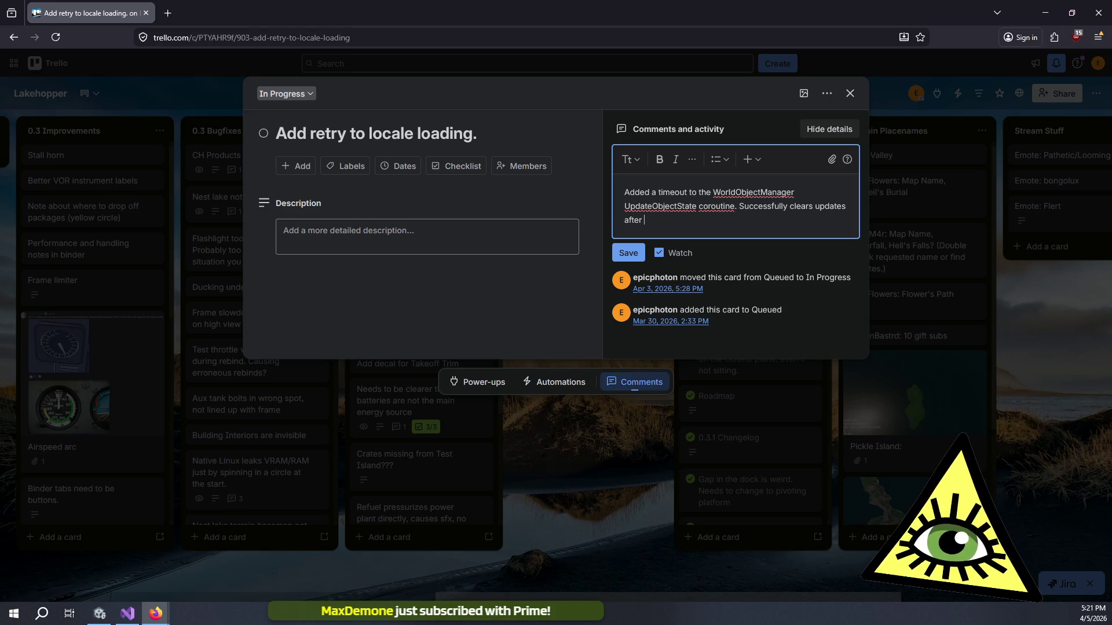
# Step: End the comment with 'exception in coroutine.', save it, and close the card
pyautogui.hotkey('alt', 'Tab')
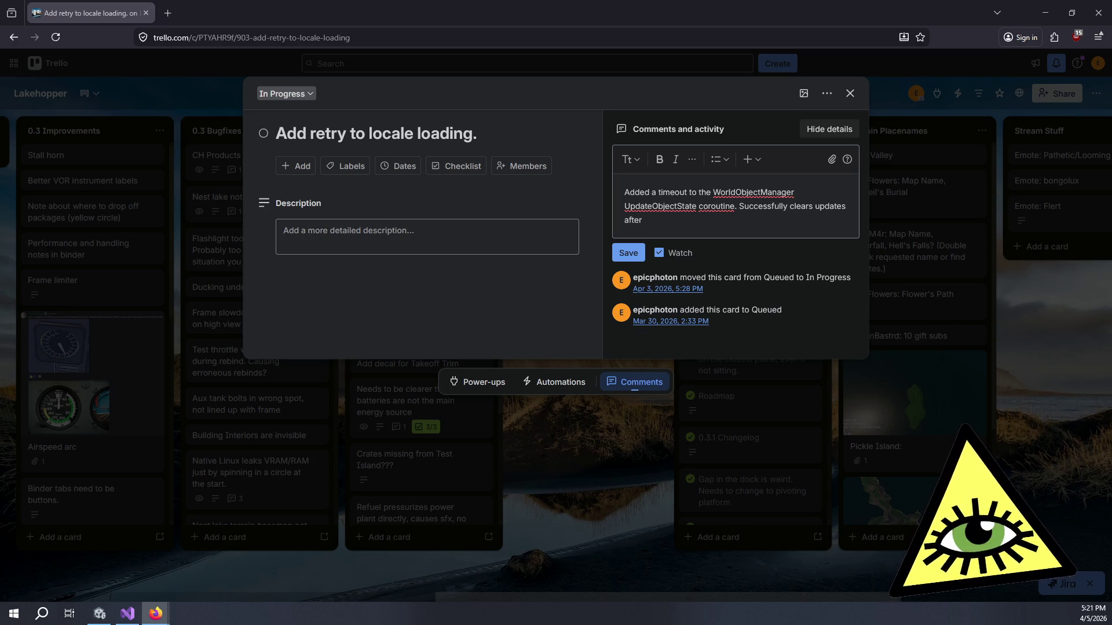
pyautogui.click(676, 223)
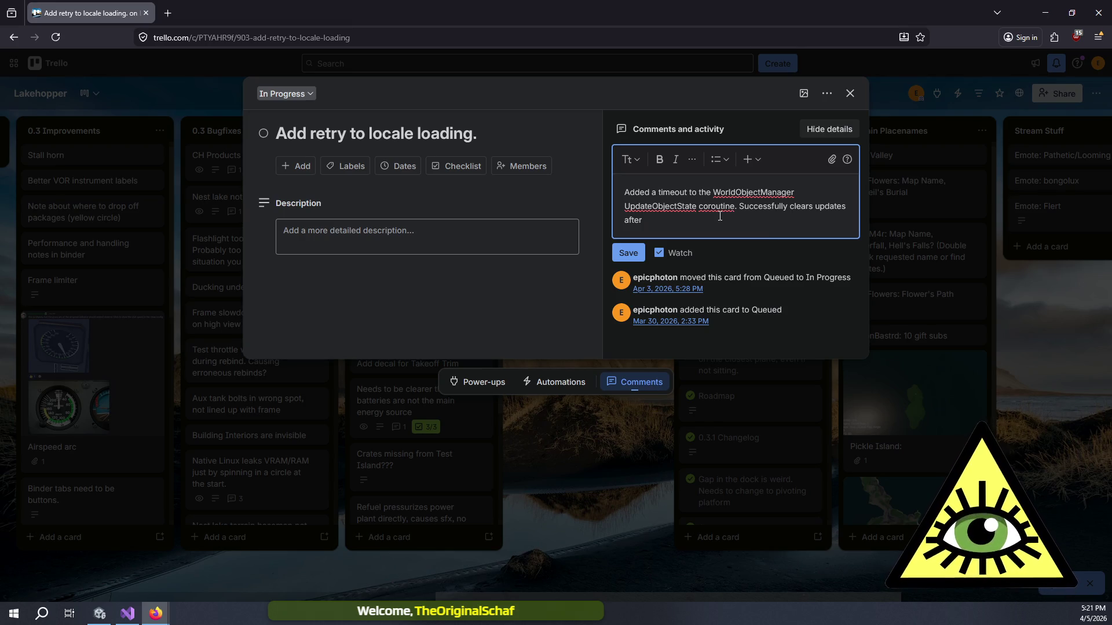
pyautogui.write('exception in coroutine.')
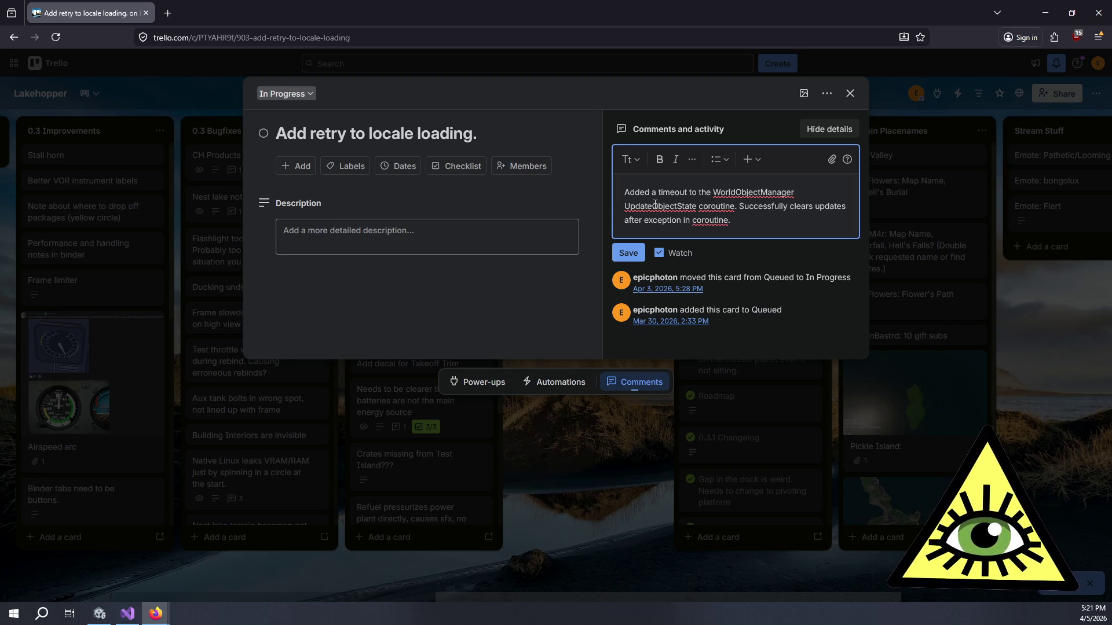
pyautogui.click(625, 249)
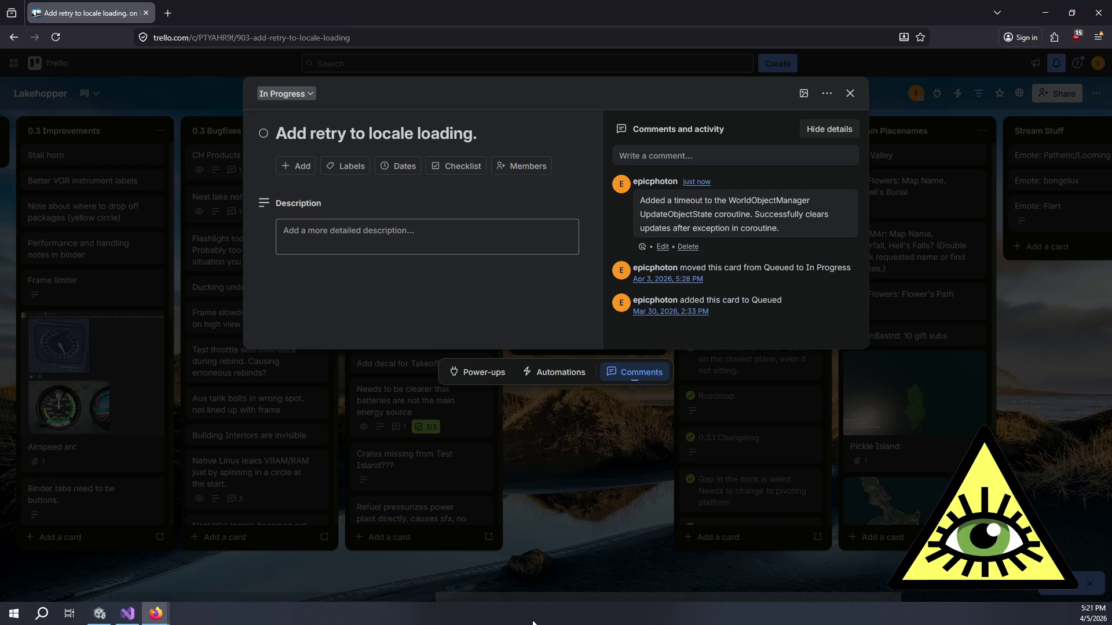
pyautogui.click(606, 447)
# Step: Tick the locale loading card complete, drag it atop Done, then scroll through the lists
pyautogui.click(526, 196)
pyautogui.moveTo(566, 199)
pyautogui.mouseDown()
pyautogui.moveTo(702, 202)
pyautogui.moveTo(752, 140)
pyautogui.moveTo(732, 195)
pyautogui.moveTo(725, 164)
pyautogui.mouseUp()
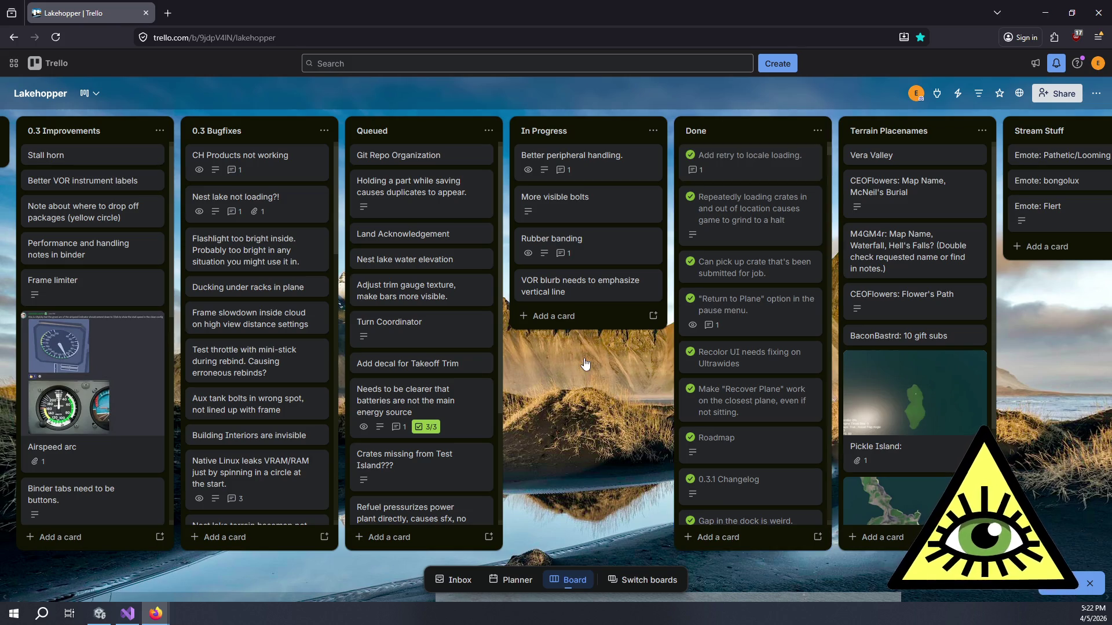
pyautogui.hscroll(-5, 582, 371)
pyautogui.hscroll(-5, 789, 255)
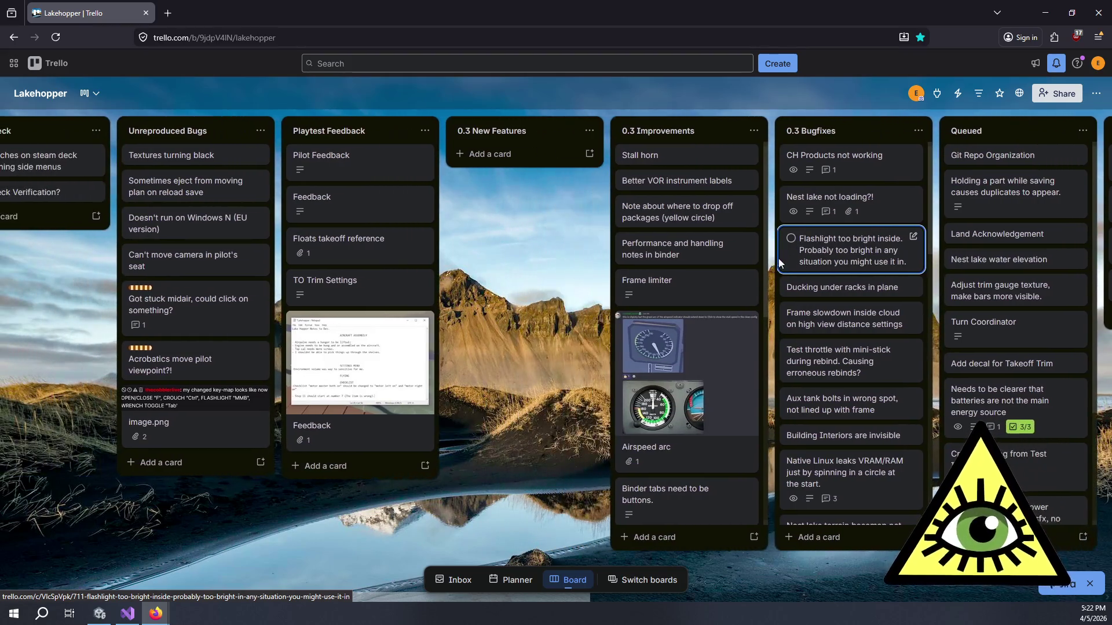
pyautogui.scroll(-2, 1066, 317)
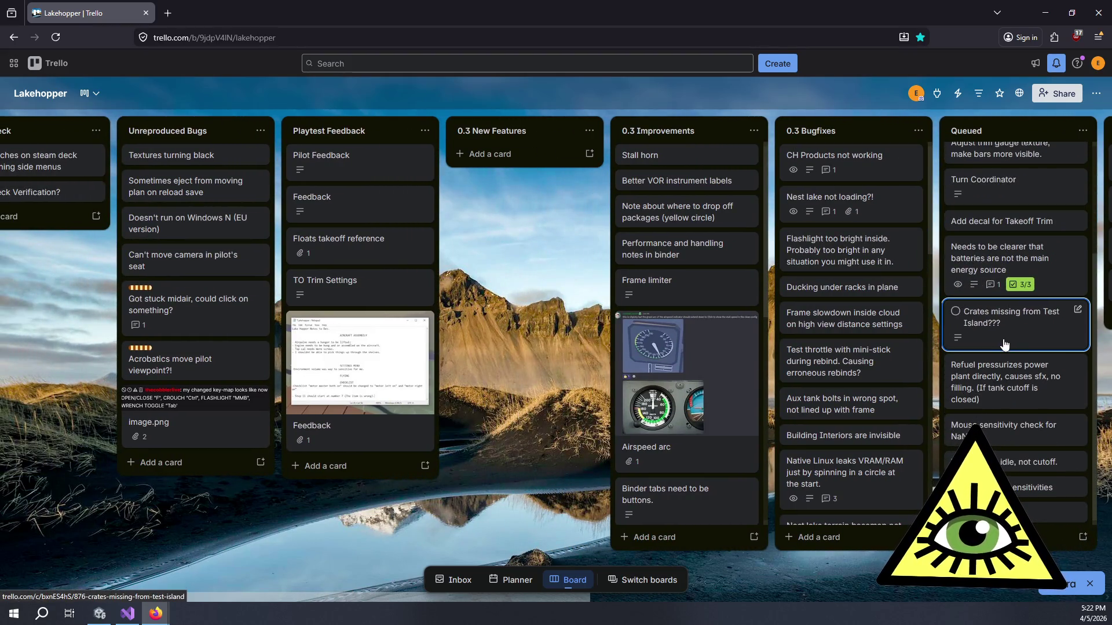
pyautogui.scroll(-1, 996, 347)
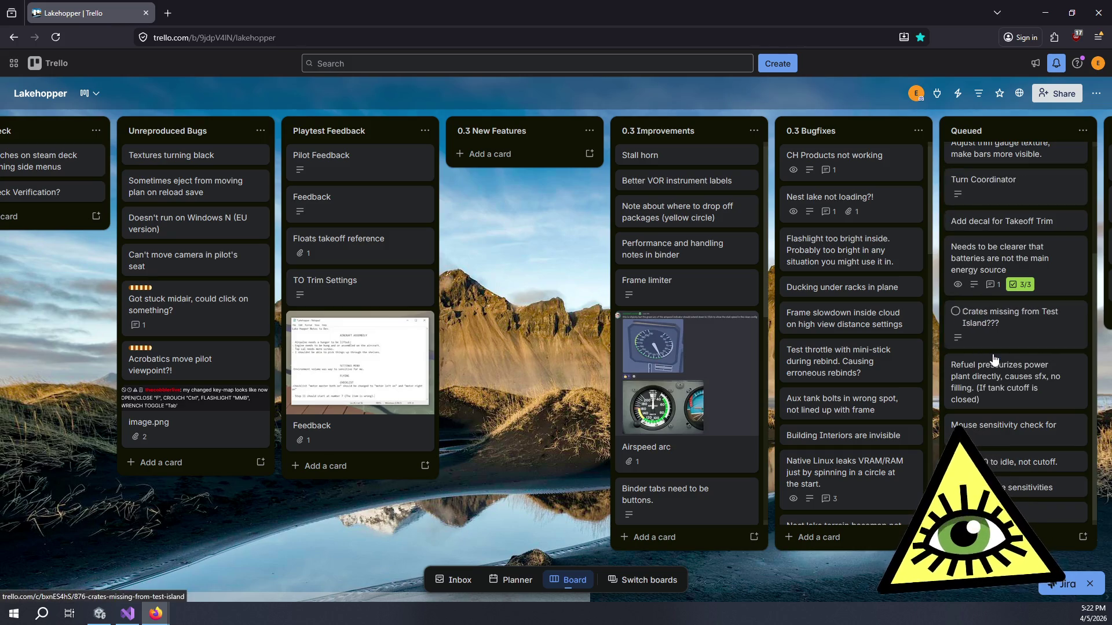
pyautogui.scroll(3, 985, 365)
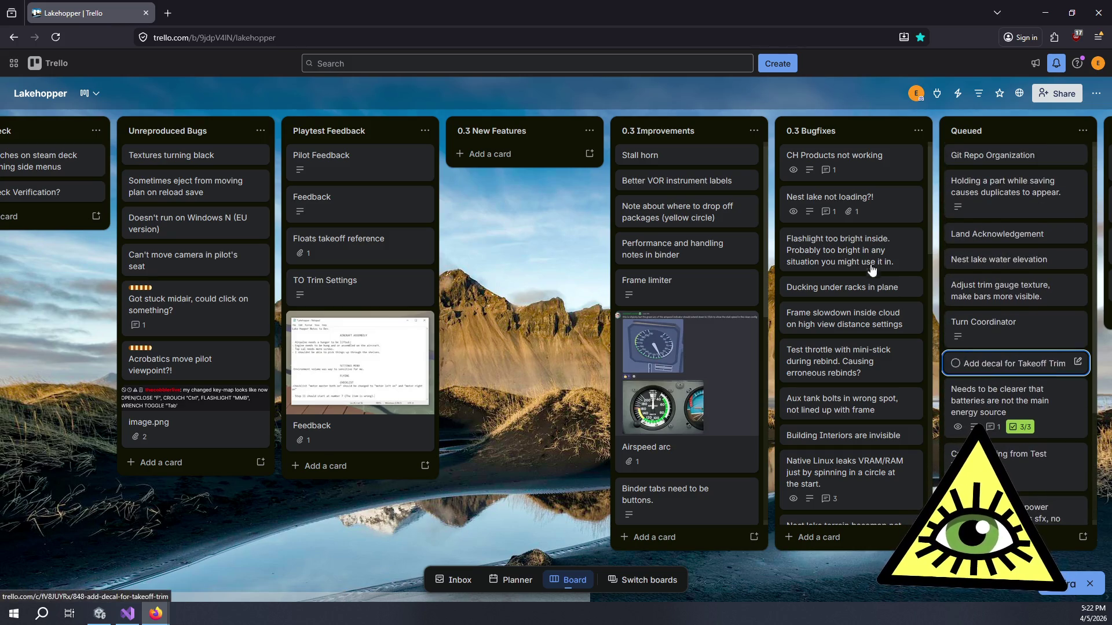
pyautogui.scroll(-7, 868, 348)
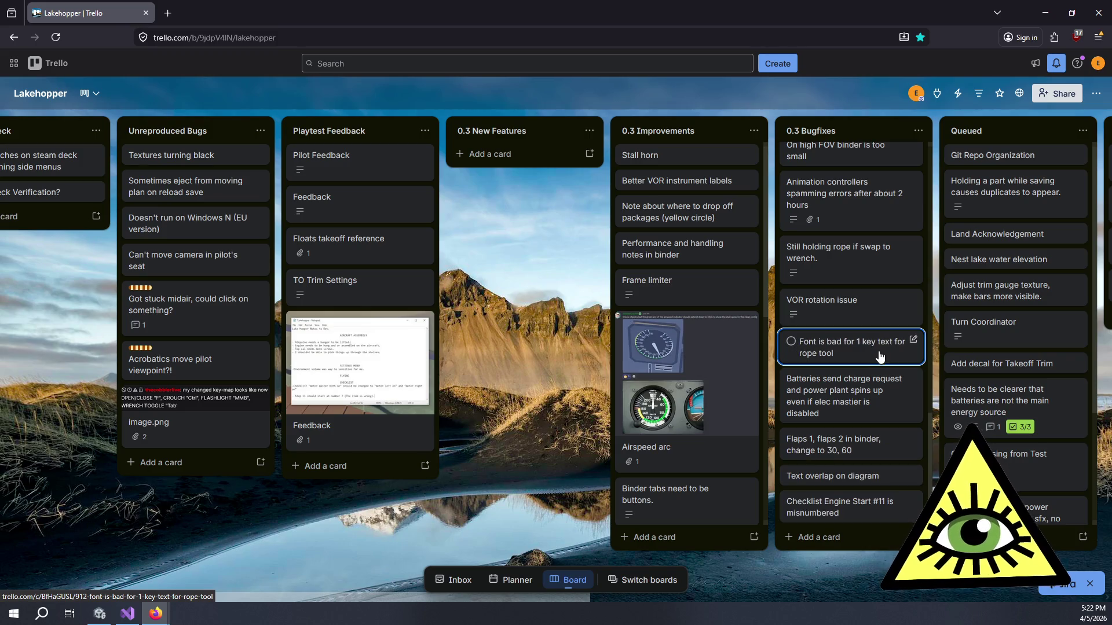
pyautogui.scroll(-5, 706, 261)
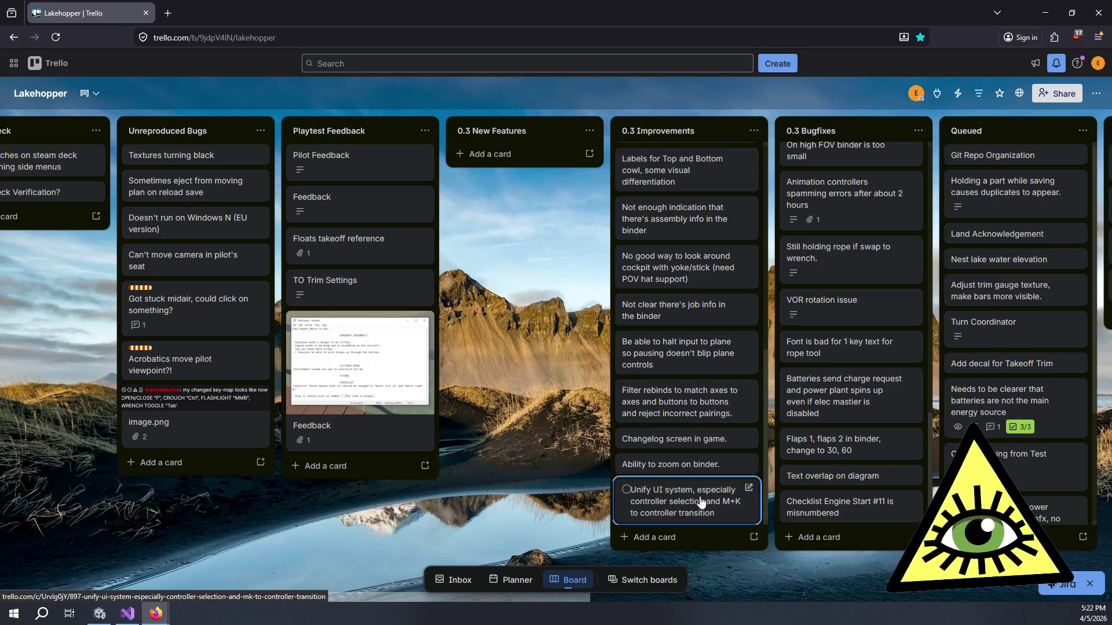
pyautogui.scroll(6, 693, 391)
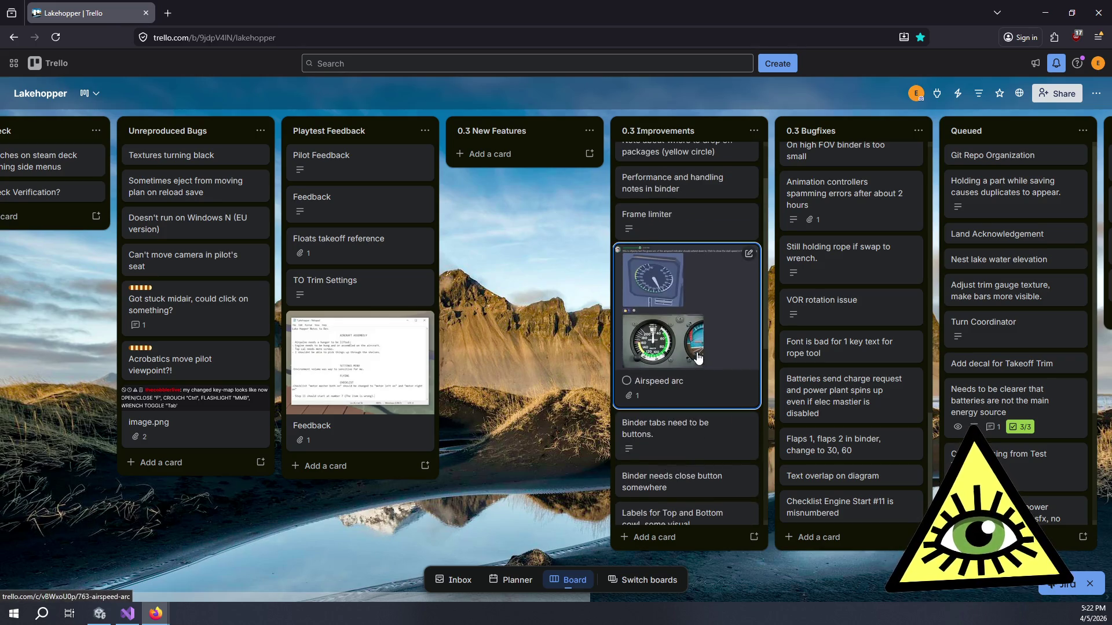
pyautogui.scroll(2, 714, 359)
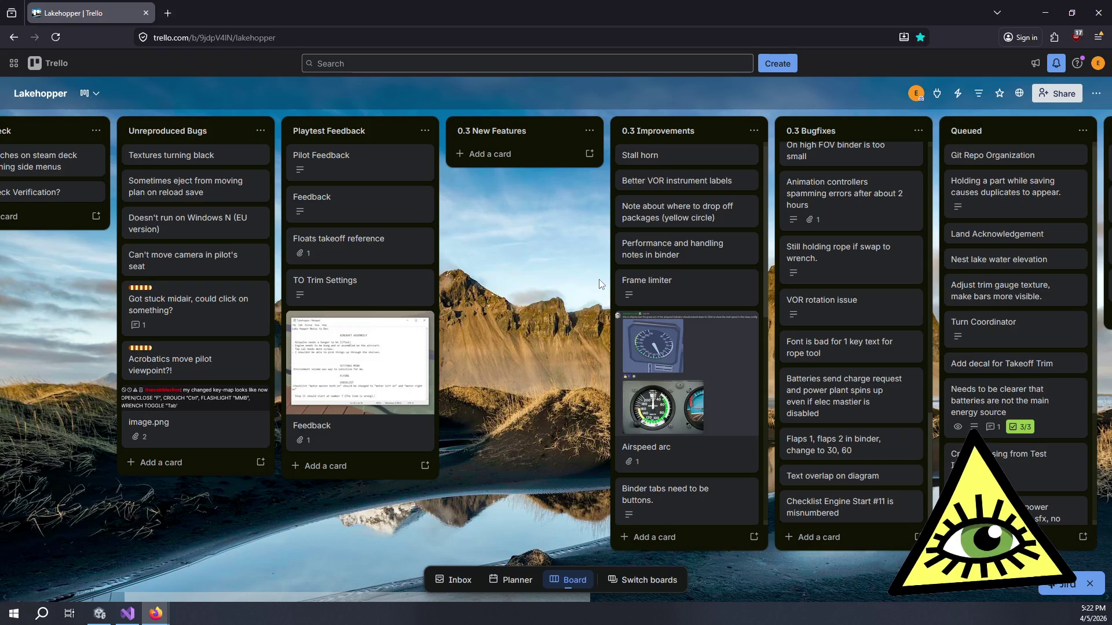
# Step: Scroll the board until Centralize Scene Start heads the Planned list again
pyautogui.hscroll(-3, 621, 371)
pyautogui.hscroll(-2, 621, 370)
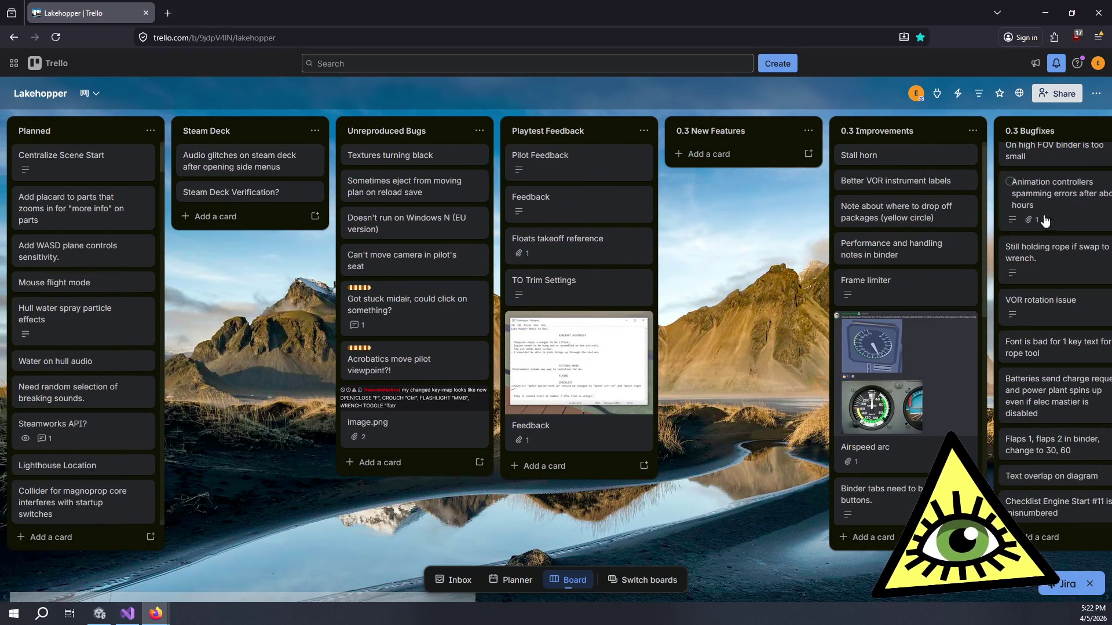
pyautogui.scroll(-10, 90, 191)
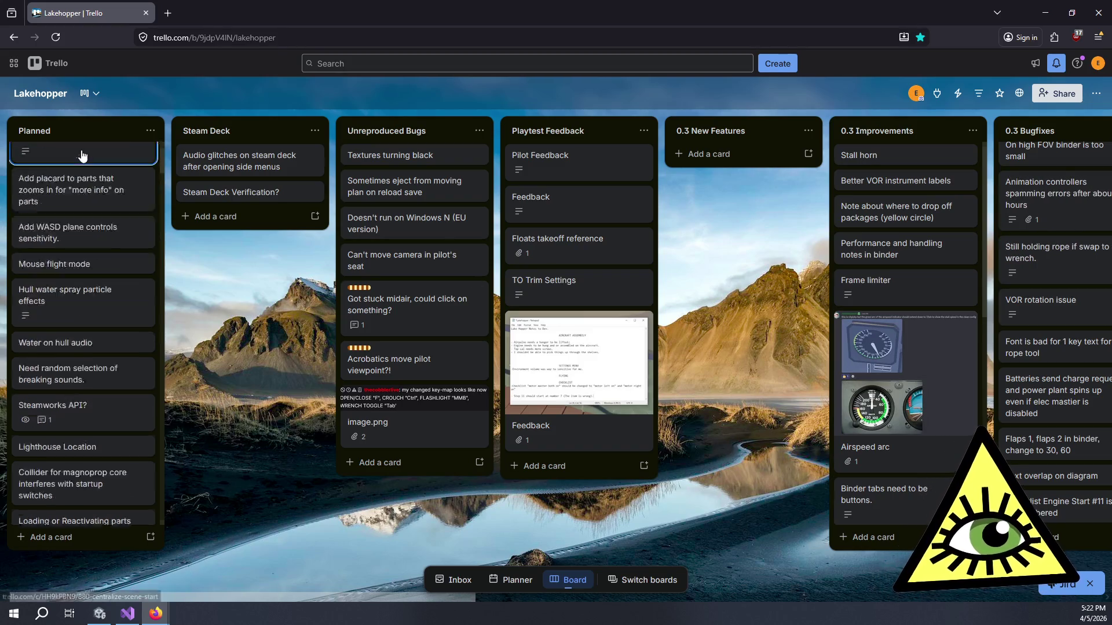
pyautogui.scroll(10, 92, 202)
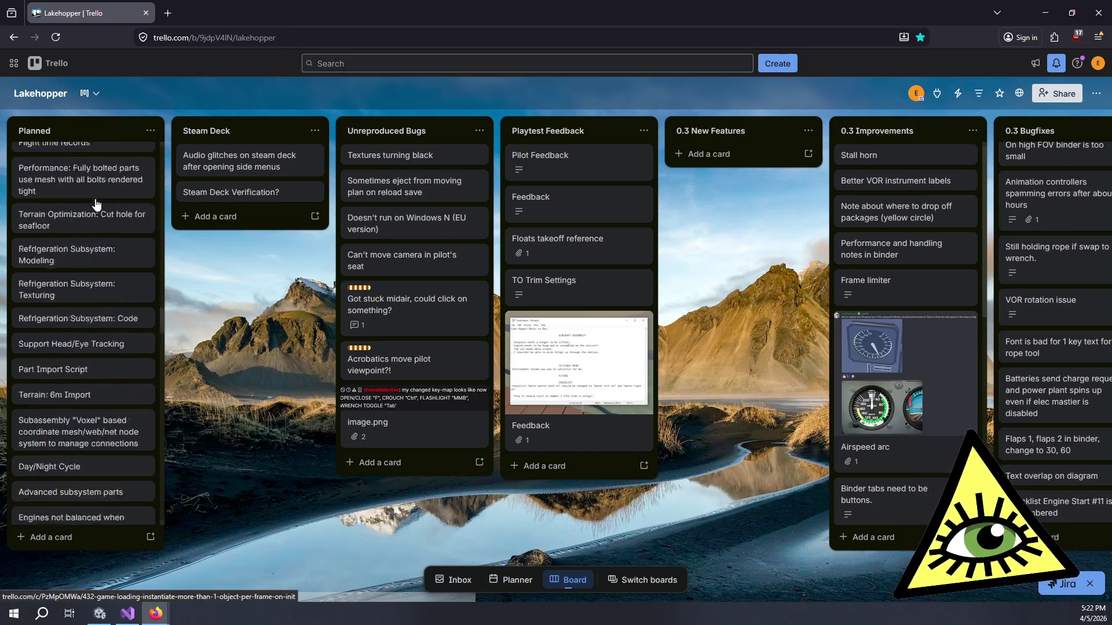
pyautogui.scroll(-10, 101, 217)
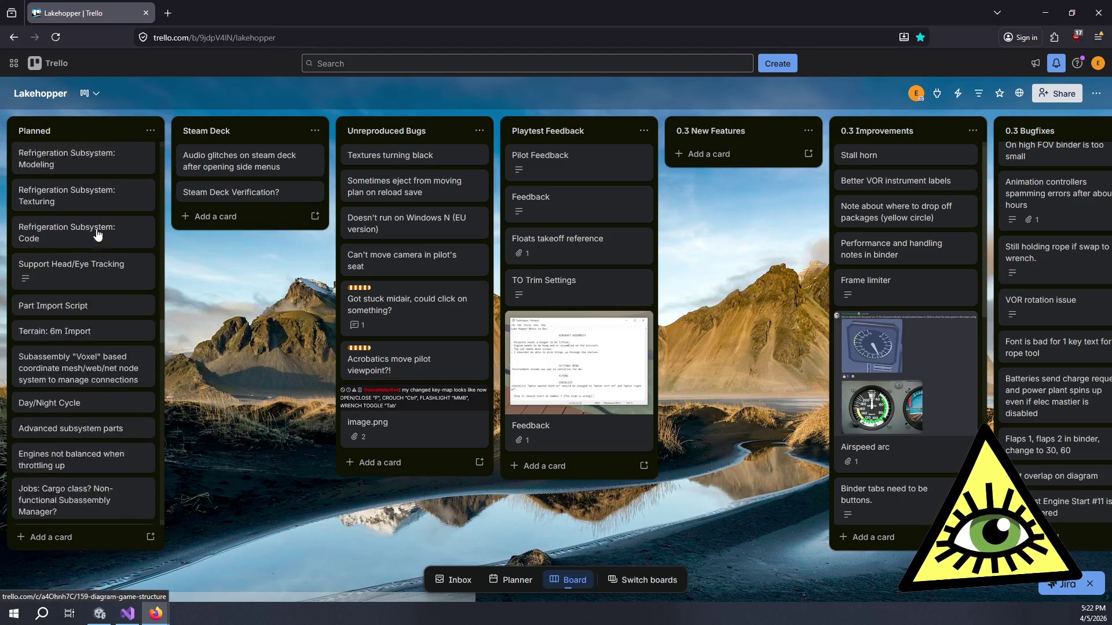
pyautogui.scroll(-10, 106, 249)
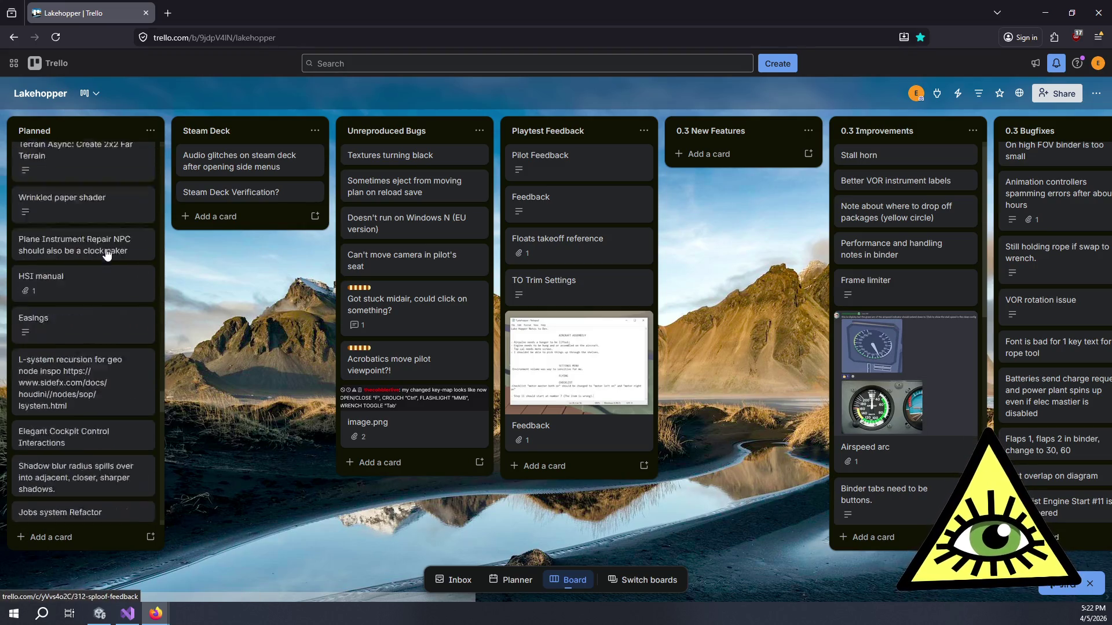
pyautogui.scroll(-10, 107, 269)
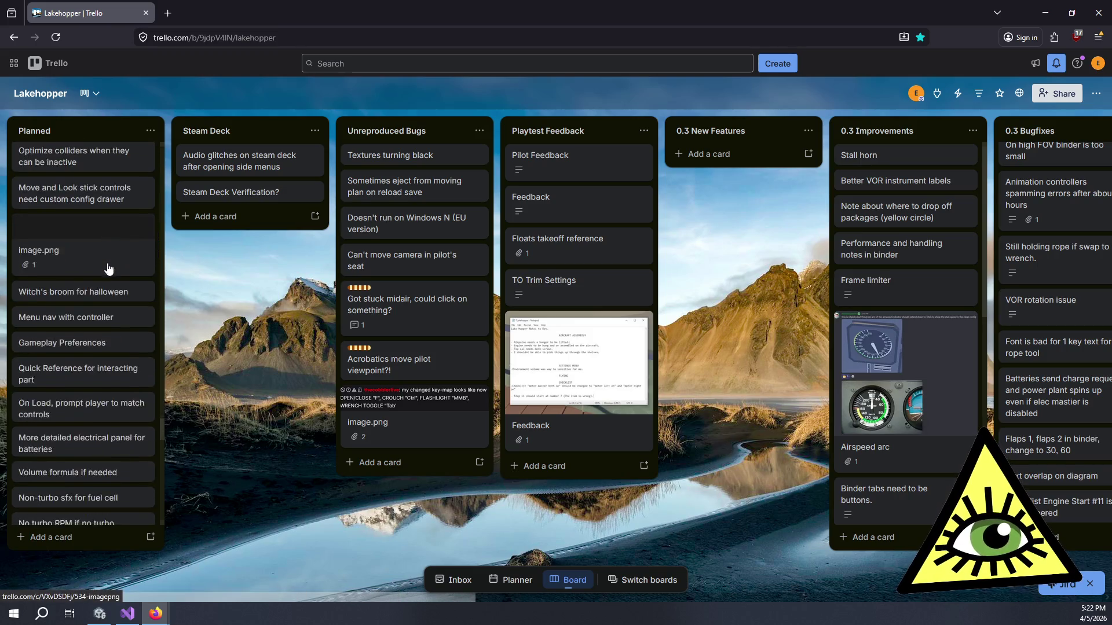
pyautogui.scroll(-10, 107, 265)
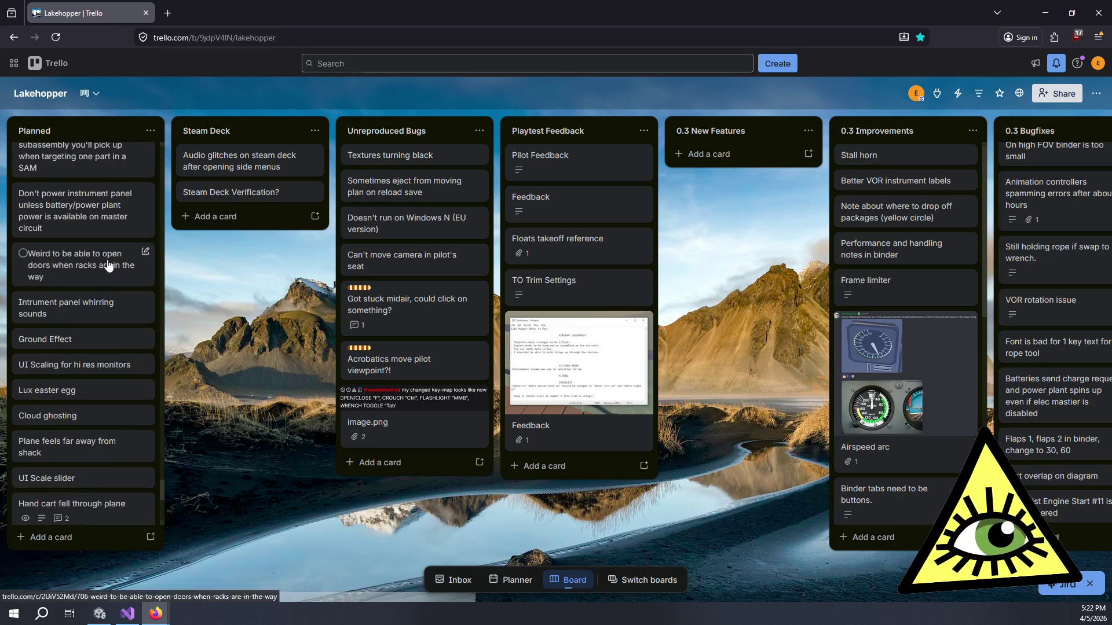
pyautogui.scroll(-2, 113, 267)
pyautogui.scroll(15, 113, 267)
pyautogui.scroll(20, 115, 270)
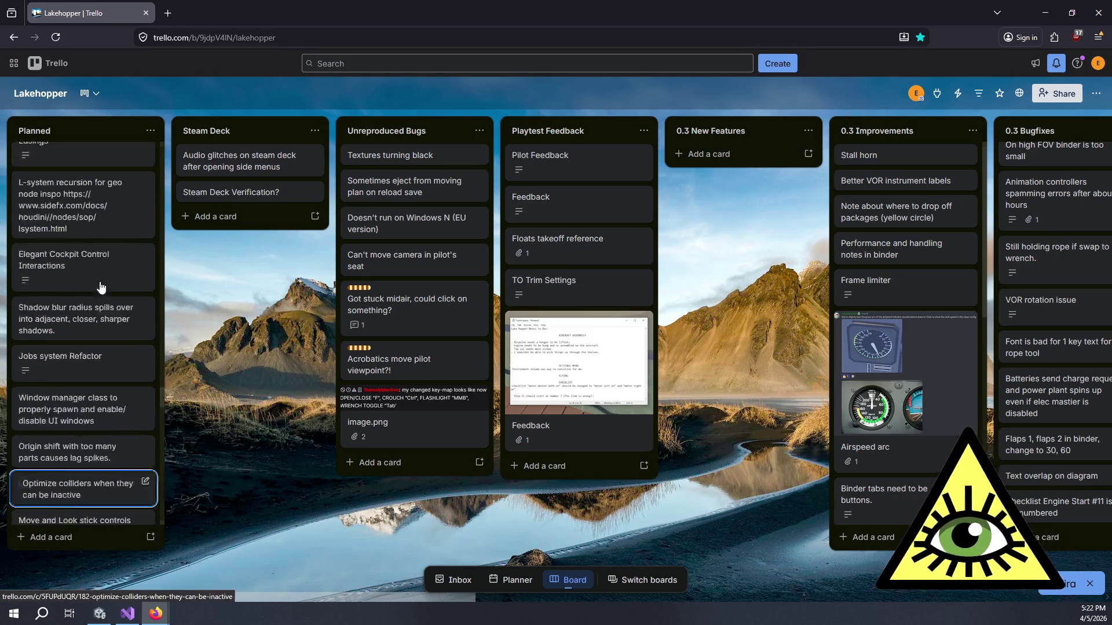
pyautogui.scroll(10, 131, 276)
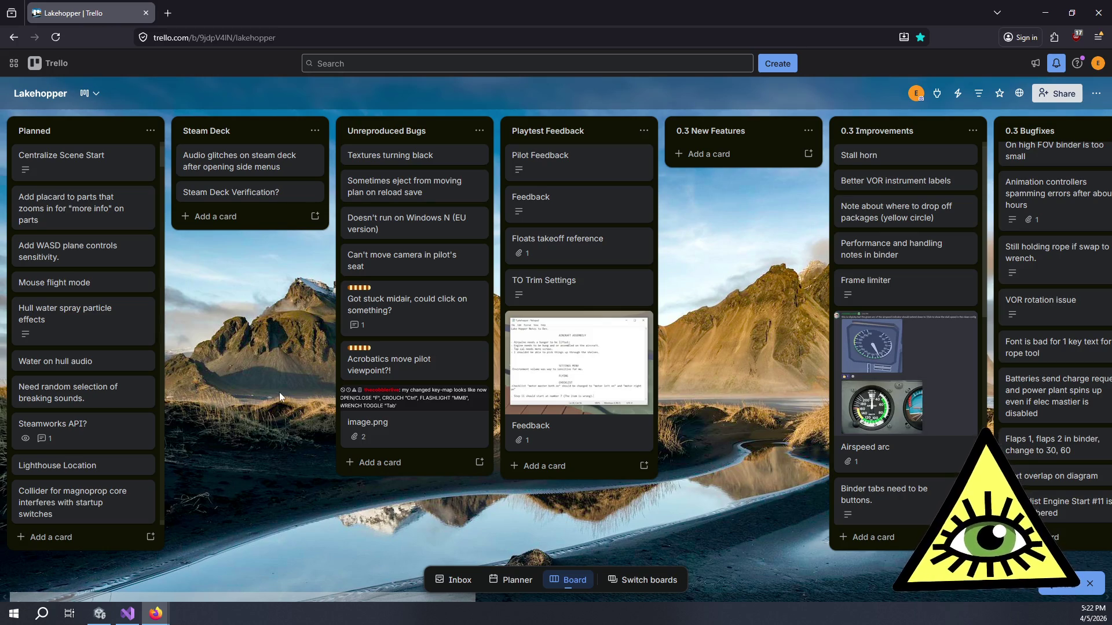
pyautogui.hscroll(5, 262, 377)
pyautogui.hscroll(10, 285, 387)
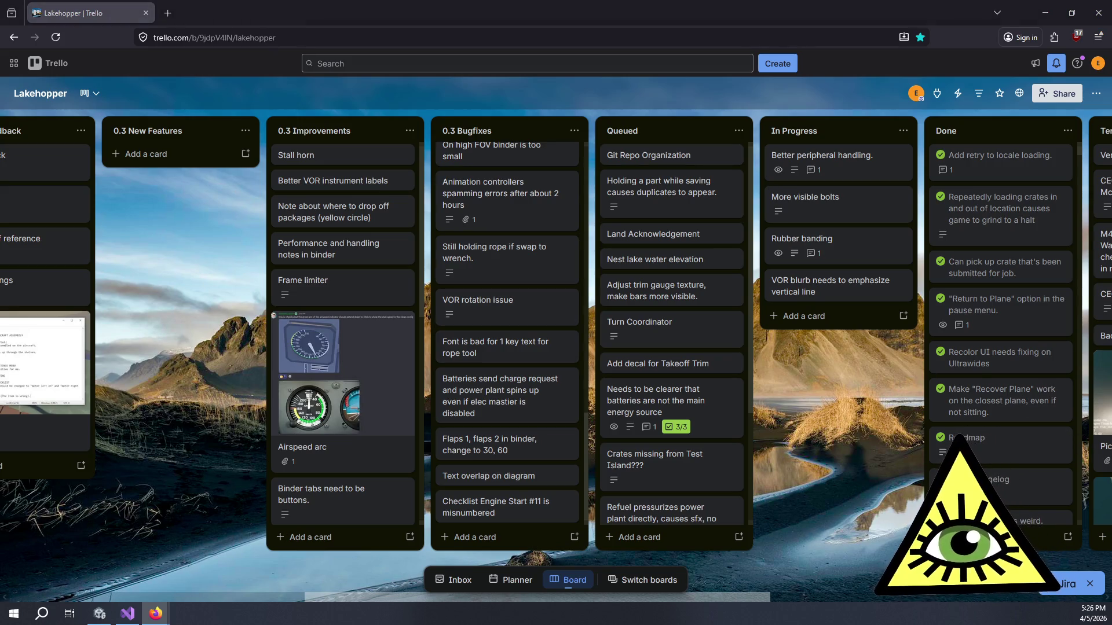
# Step: Drag the board left toward the Terrain Placenames and Stream Stuff lists
pyautogui.moveTo(831, 412); pyautogui.dragTo(574, 389)
# Step: Scroll sideways to show Terrain Placenames with Vera Valley and Pickle Island
pyautogui.hscroll(3, 584, 386)
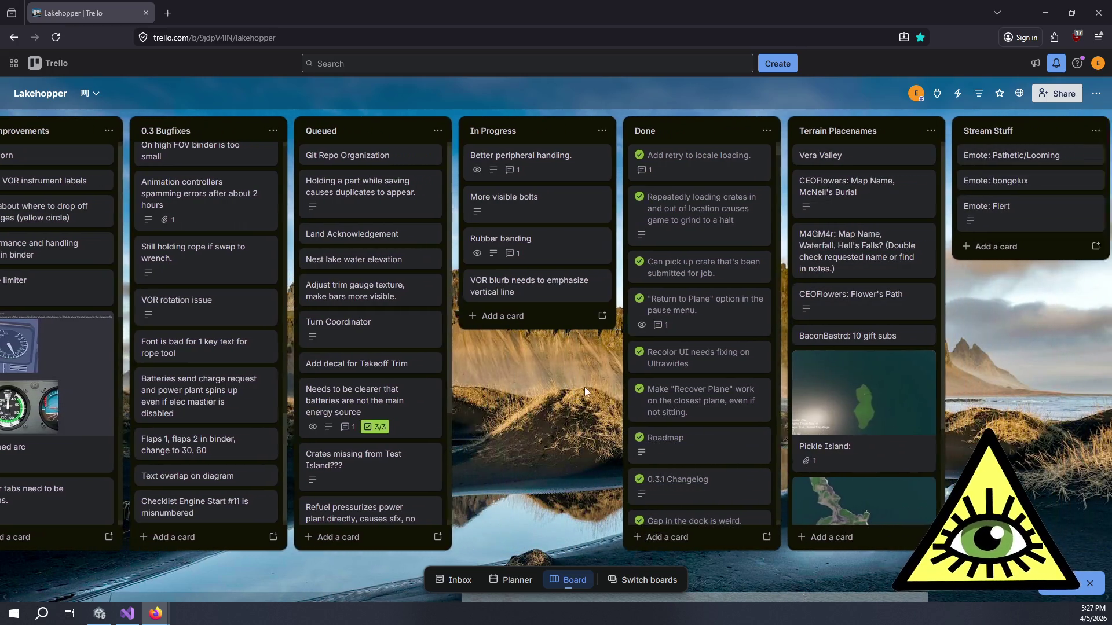
pyautogui.hscroll(-3, 341, 376)
pyautogui.hscroll(-2, 341, 375)
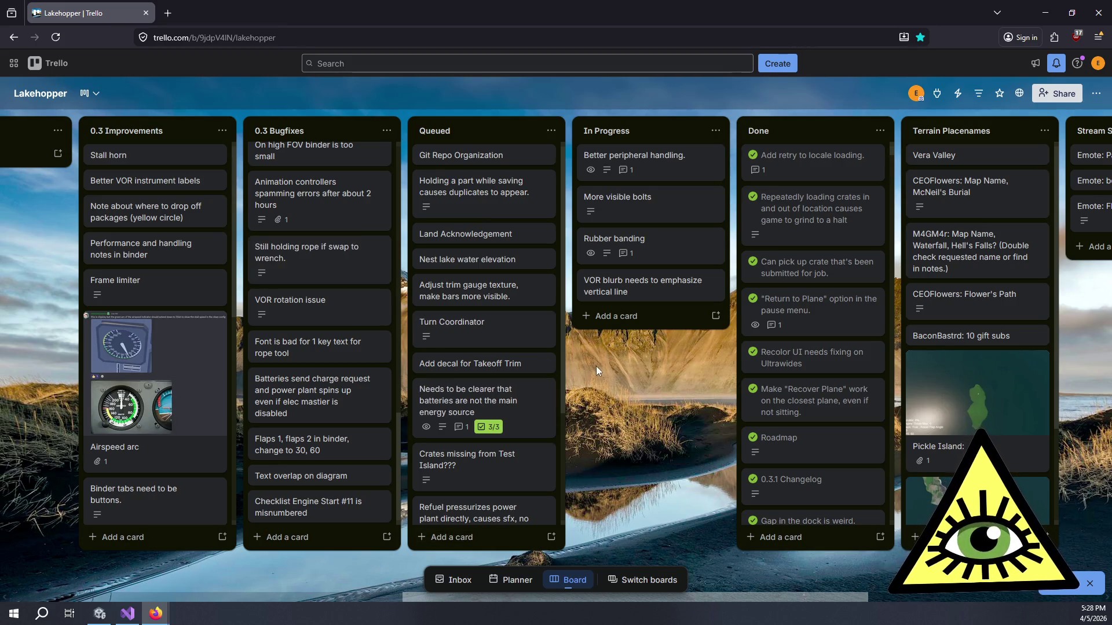
# Step: Nudge the board right and switch to Visual Studio's WorldObjectManager.cs references results
pyautogui.moveTo(596, 366); pyautogui.dragTo(599, 366)
pyautogui.moveTo(678, 367)
pyautogui.mouseDown()
pyautogui.moveTo(711, 366)
pyautogui.moveTo(651, 387)
pyautogui.moveTo(721, 393)
pyautogui.mouseUp()
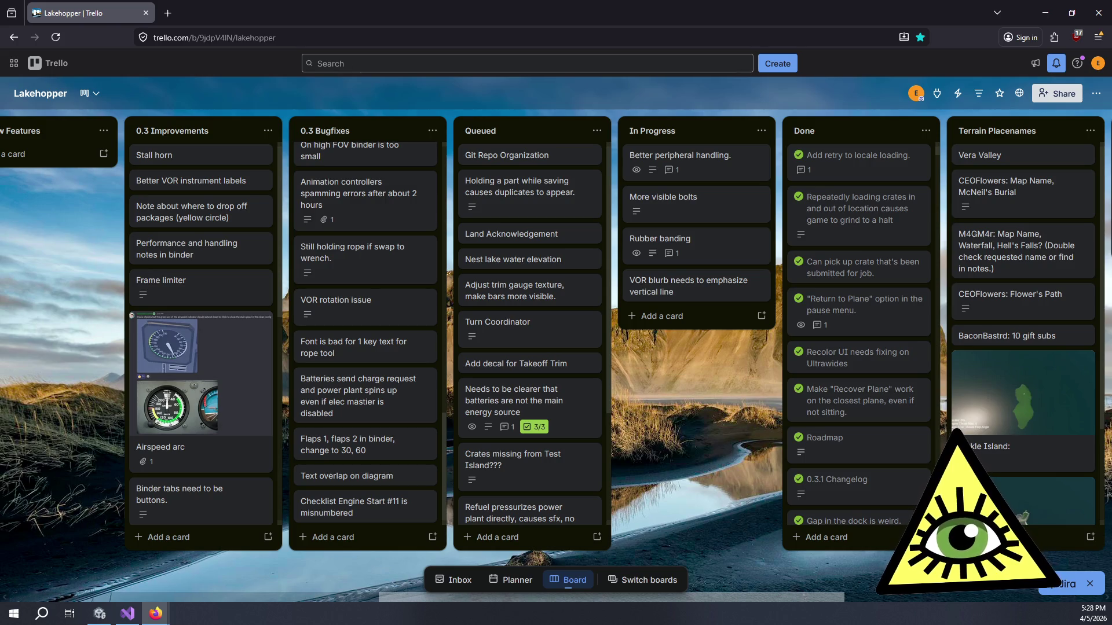
pyautogui.hotkey('alt', 'Tab')
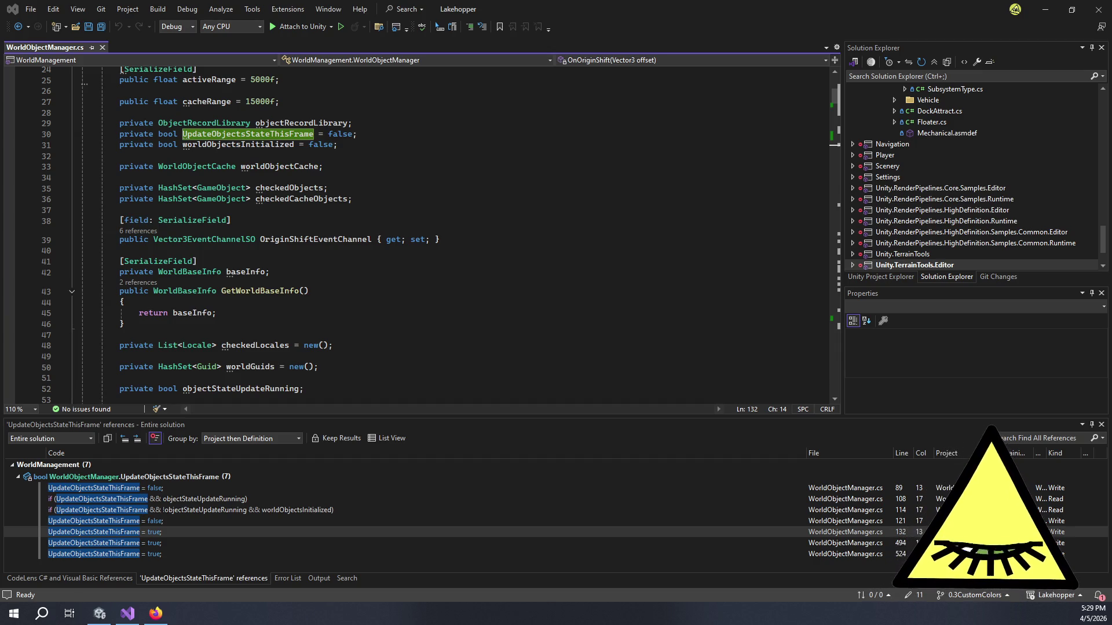
# Step: Clear the UpdateObjectsStateThisFrame highlight and bring up the Predefined Processors docs page
pyautogui.click(406, 153)
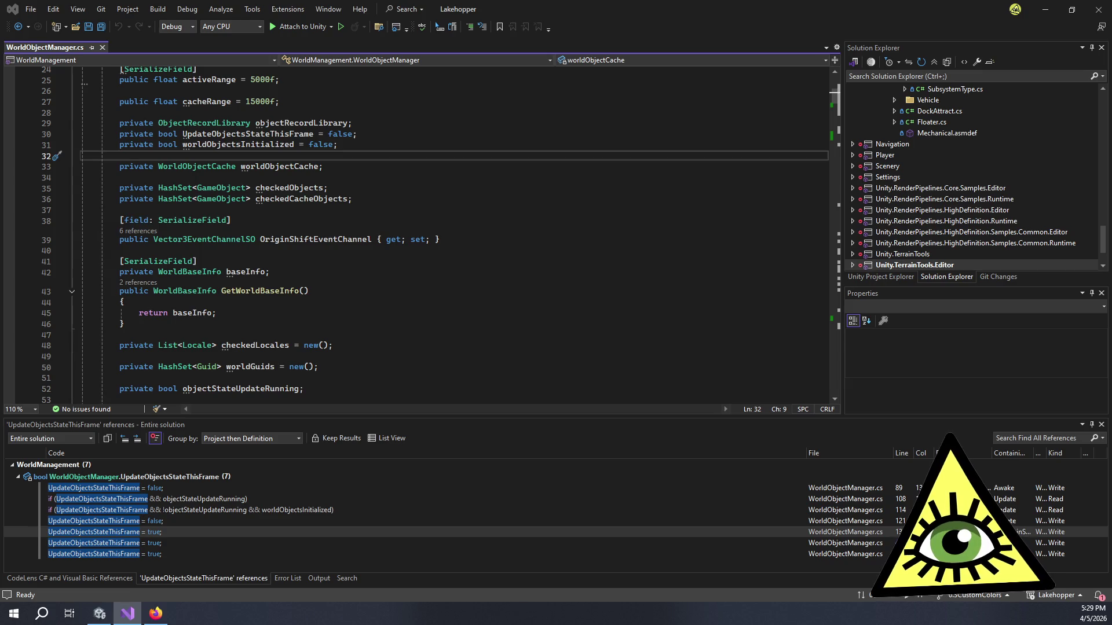
pyautogui.hotkey('alt', 'Tab')
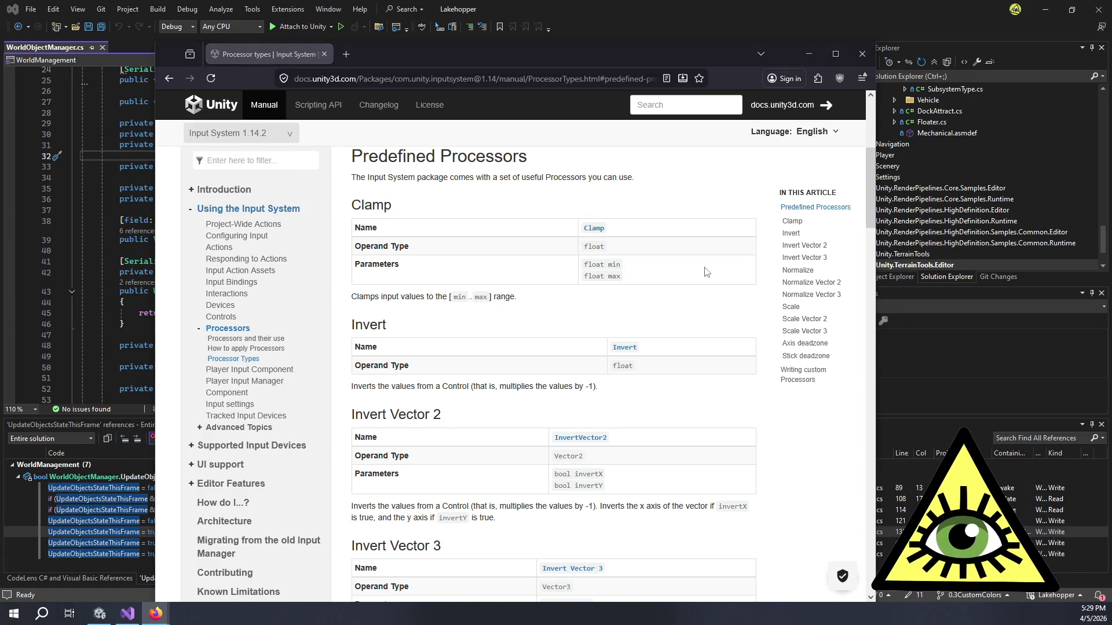
# Step: Open Joystick support under Supported Input Devices and read its intro on limited joystick support
pyautogui.scroll(-1, 284, 421)
pyautogui.scroll(-7, 197, 449)
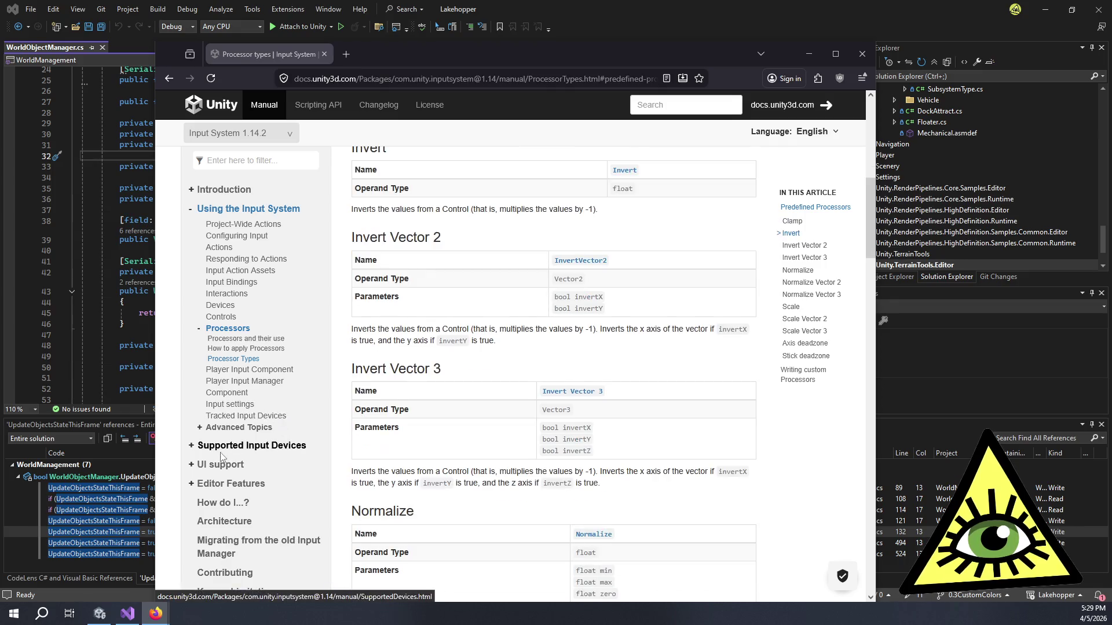
pyautogui.click(191, 447)
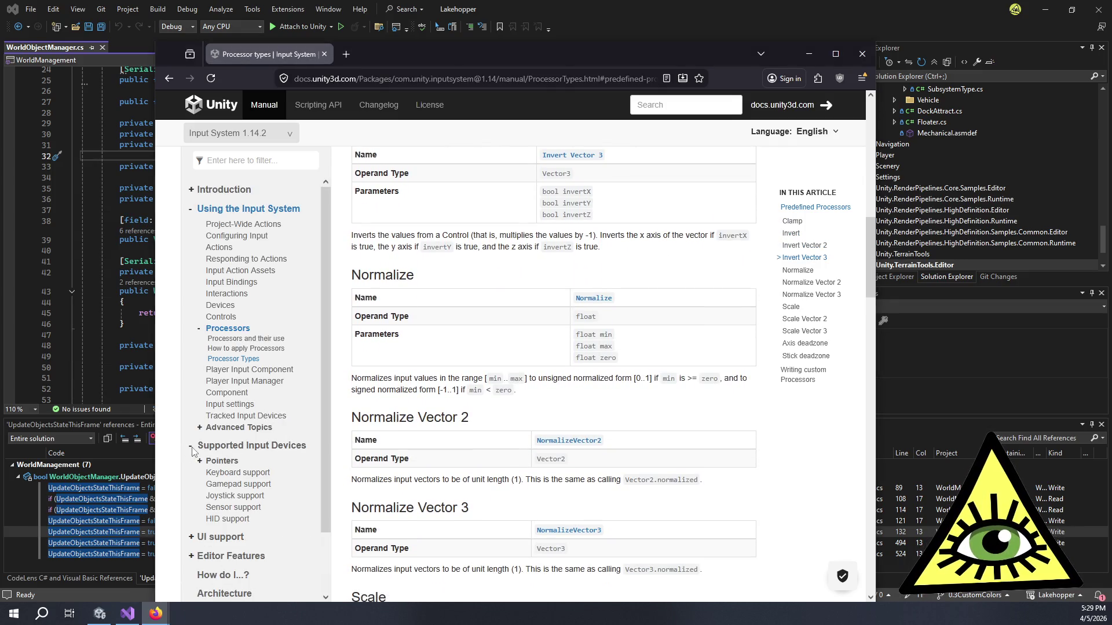
pyautogui.click(228, 496)
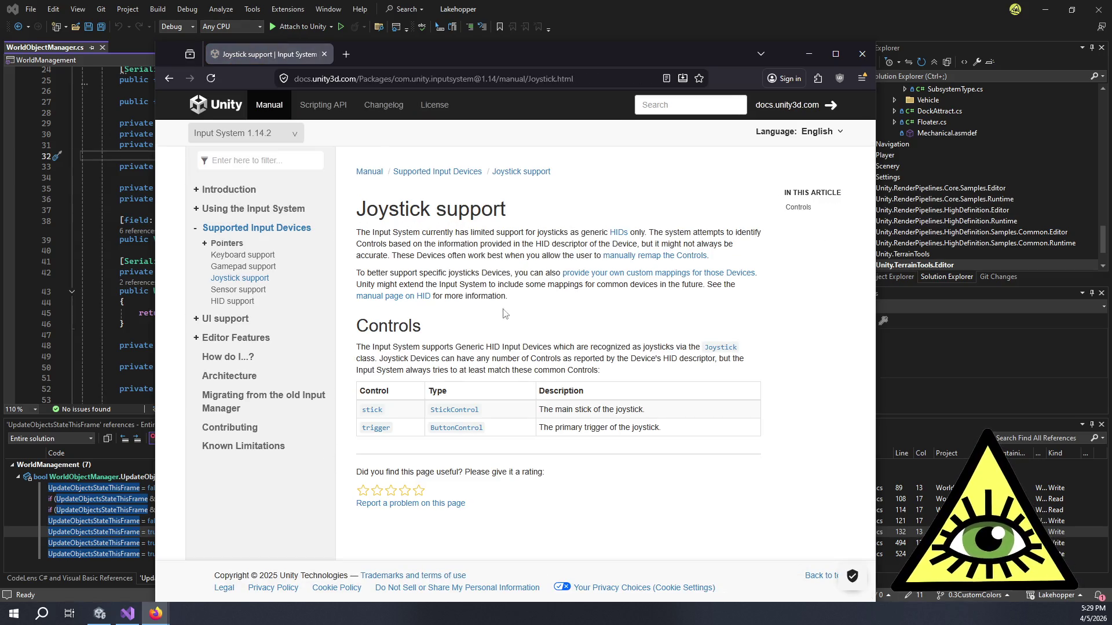
pyautogui.moveTo(380, 212)
pyautogui.mouseDown()
pyautogui.moveTo(413, 232)
pyautogui.moveTo(550, 244)
pyautogui.moveTo(498, 280)
pyautogui.moveTo(502, 294)
pyautogui.mouseUp()
pyautogui.click(502, 295)
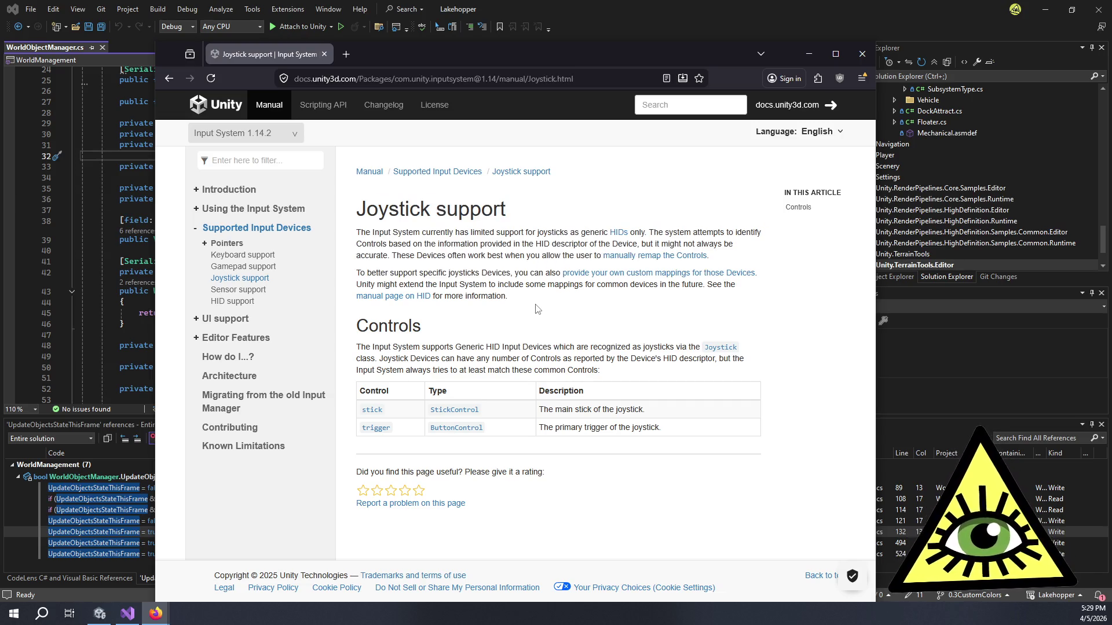
pyautogui.moveTo(500, 232); pyautogui.dragTo(604, 233)
# Step: Open HID support in a background tab, note the HID descriptor sentence, then switch to it
pyautogui.middleClick(251, 301)
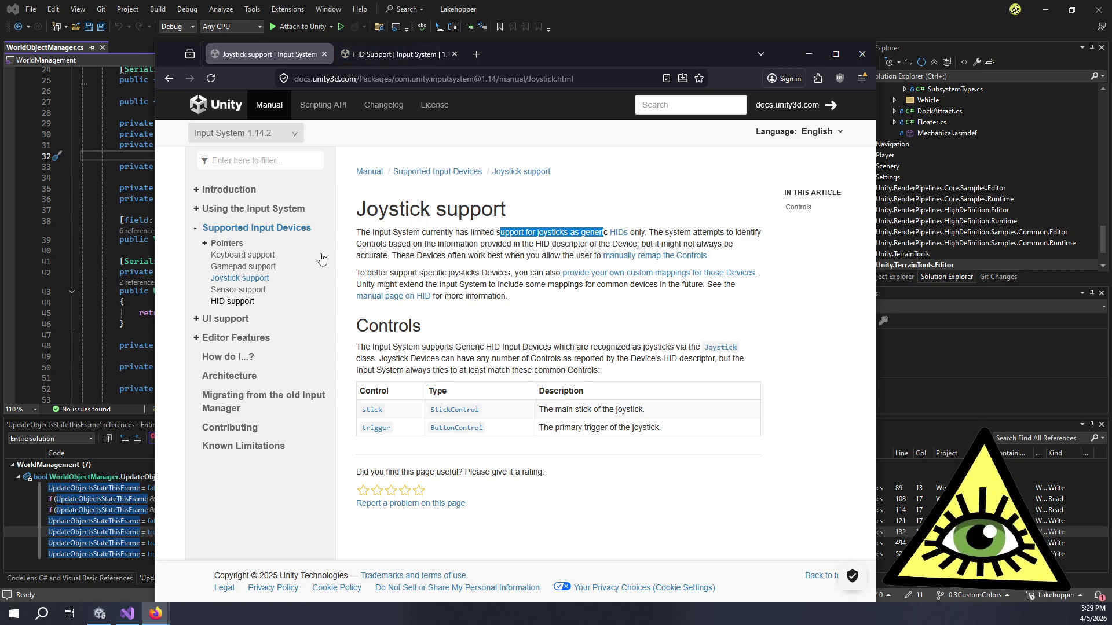
pyautogui.moveTo(451, 244)
pyautogui.mouseDown()
pyautogui.moveTo(524, 269)
pyautogui.moveTo(541, 259)
pyautogui.moveTo(505, 253)
pyautogui.mouseUp()
pyautogui.click(506, 251)
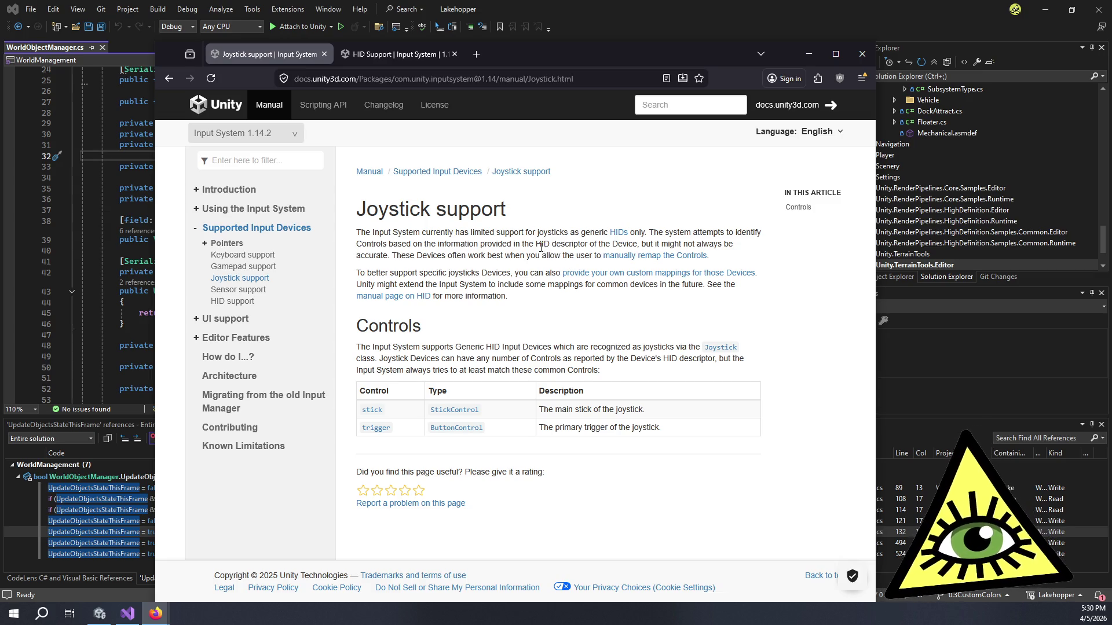
pyautogui.moveTo(536, 248); pyautogui.dragTo(589, 247)
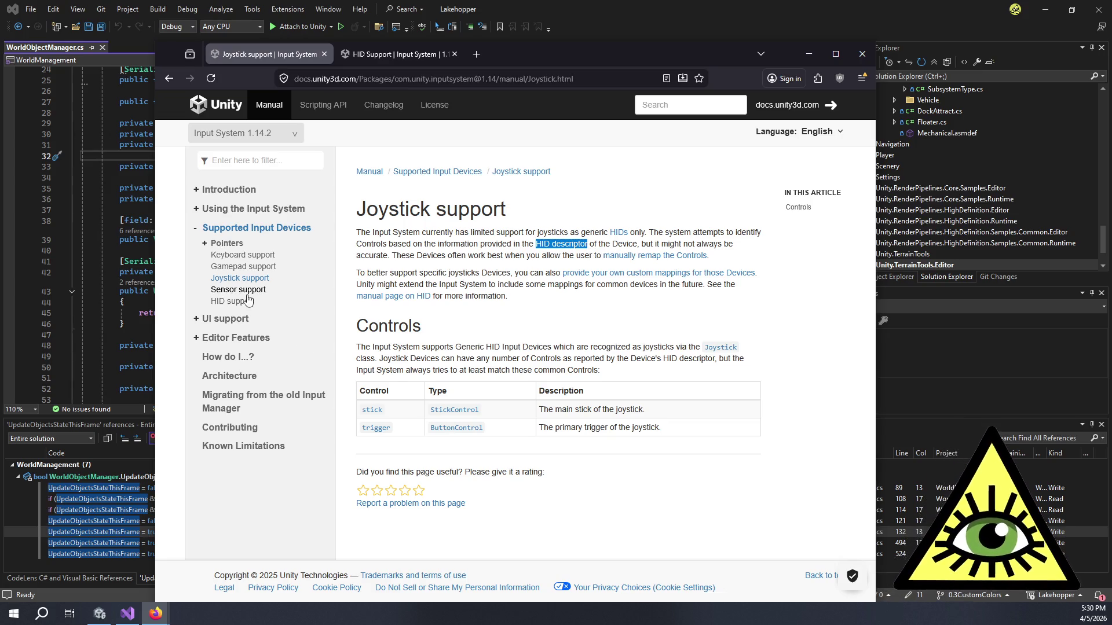
pyautogui.click(395, 54)
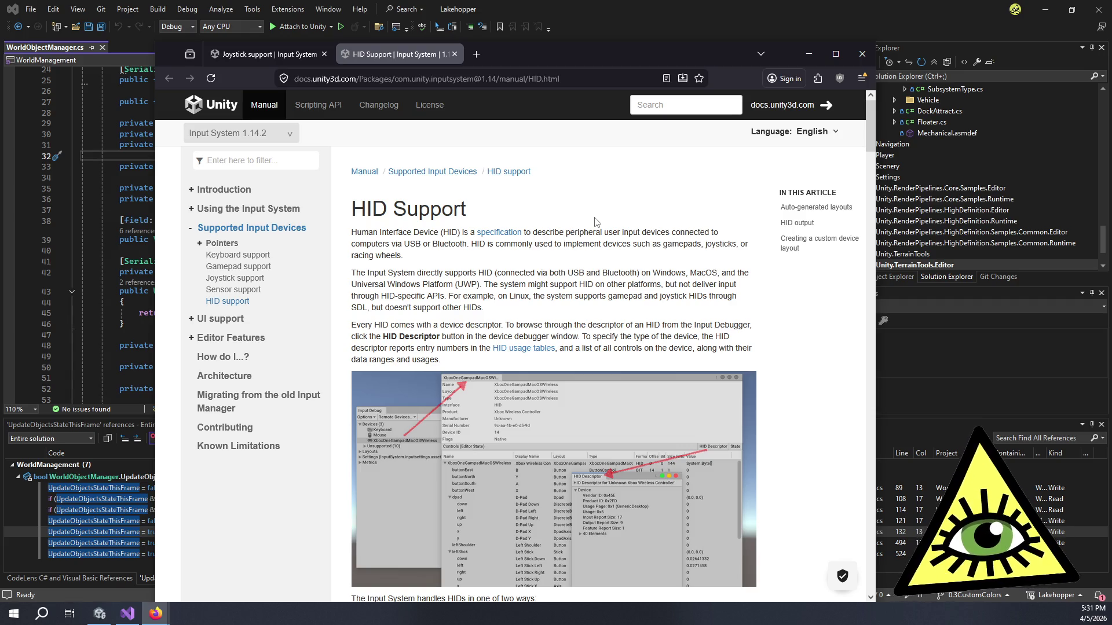
# Step: Read the HID platform support paragraph, including the Windows, macOS and UWP sentences
pyautogui.tripleClick(620, 267)
pyautogui.click(621, 266)
pyautogui.tripleClick(621, 267)
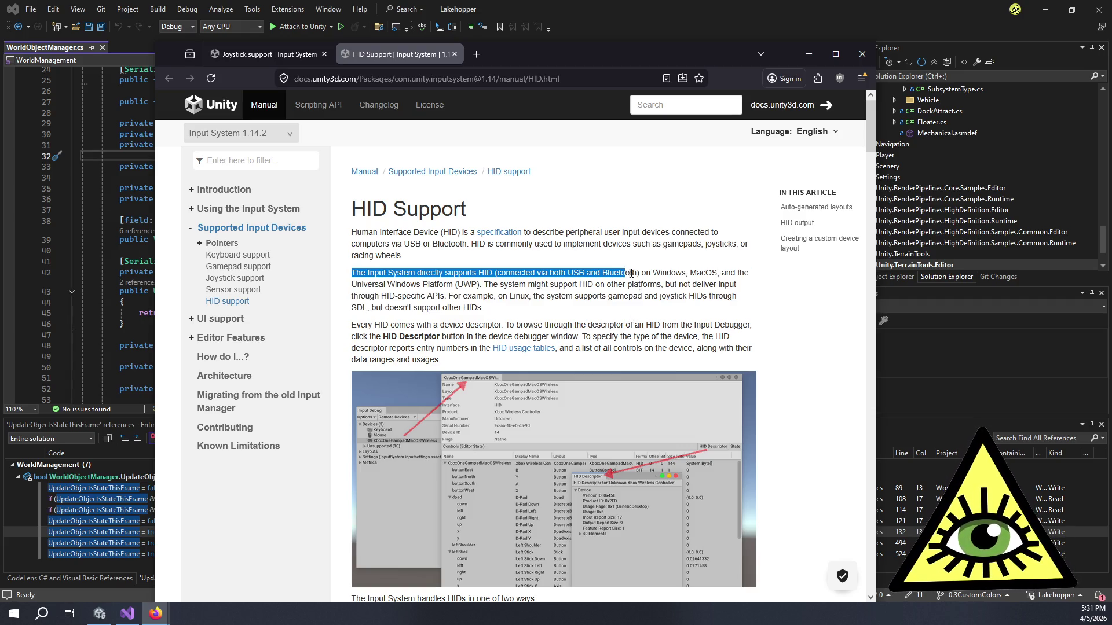
pyautogui.click(661, 312)
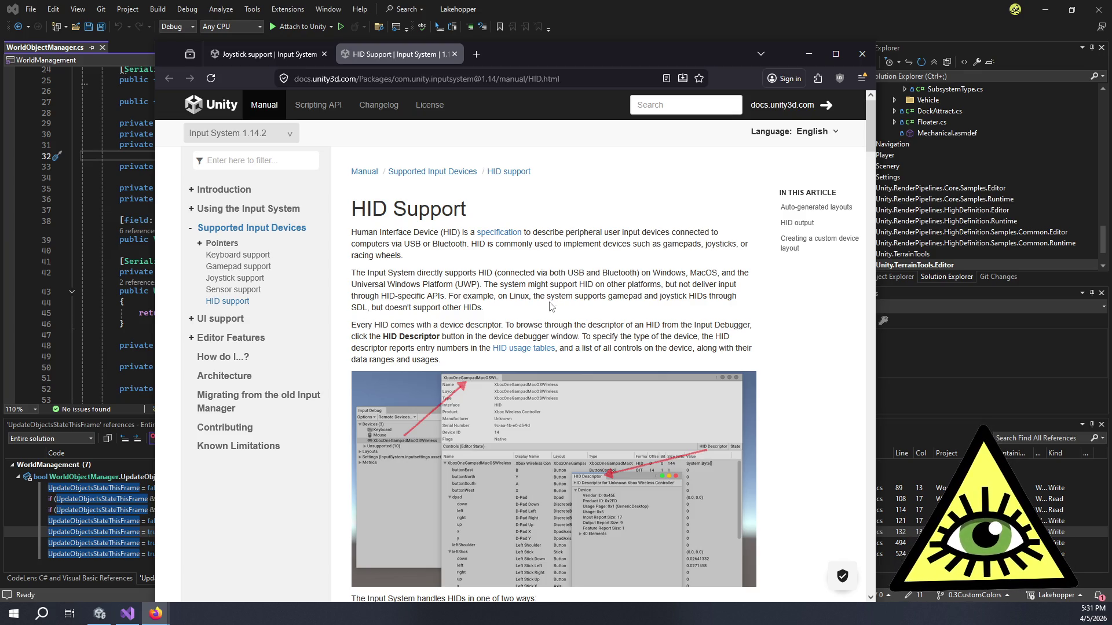
pyautogui.moveTo(524, 307)
pyautogui.mouseDown()
pyautogui.moveTo(371, 287)
pyautogui.moveTo(444, 258)
pyautogui.mouseUp()
pyautogui.click(445, 259)
pyautogui.moveTo(351, 273)
pyautogui.mouseDown()
pyautogui.moveTo(509, 286)
pyautogui.moveTo(481, 307)
pyautogui.moveTo(471, 296)
pyautogui.mouseUp()
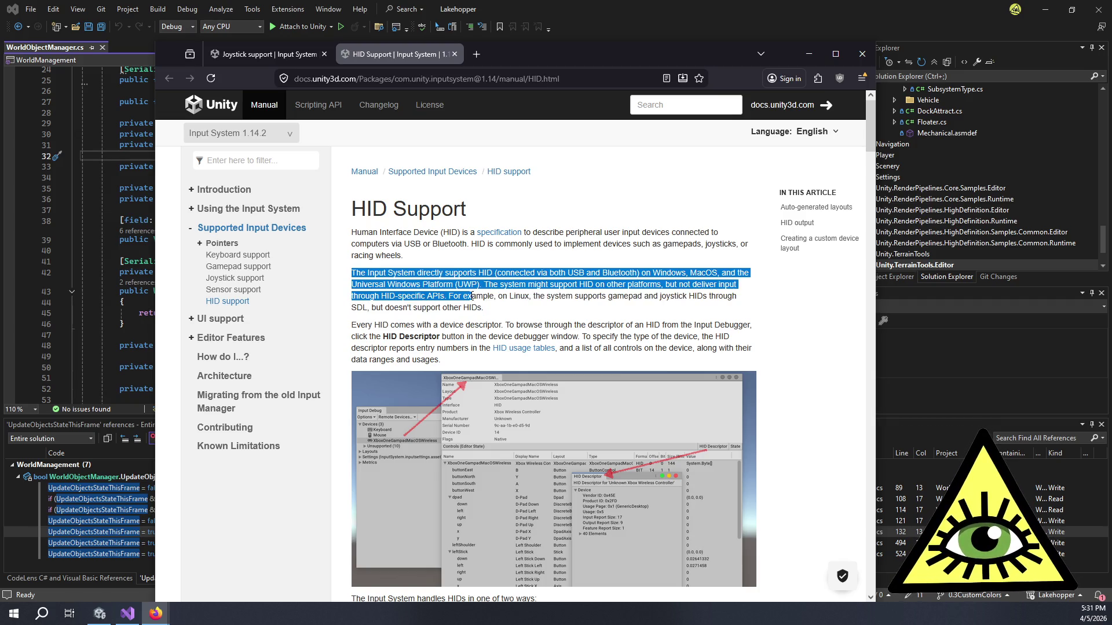
pyautogui.click(464, 296)
# Step: Go over the Linux HID support and Universal Windows Platform passages, then scroll down
pyautogui.moveTo(462, 296)
pyautogui.mouseDown()
pyautogui.moveTo(500, 298)
pyautogui.moveTo(419, 273)
pyautogui.moveTo(481, 282)
pyautogui.moveTo(458, 296)
pyautogui.mouseUp()
pyautogui.click(452, 294)
pyautogui.moveTo(449, 296)
pyautogui.mouseDown()
pyautogui.moveTo(698, 301)
pyautogui.moveTo(606, 317)
pyautogui.mouseUp()
pyautogui.click(603, 317)
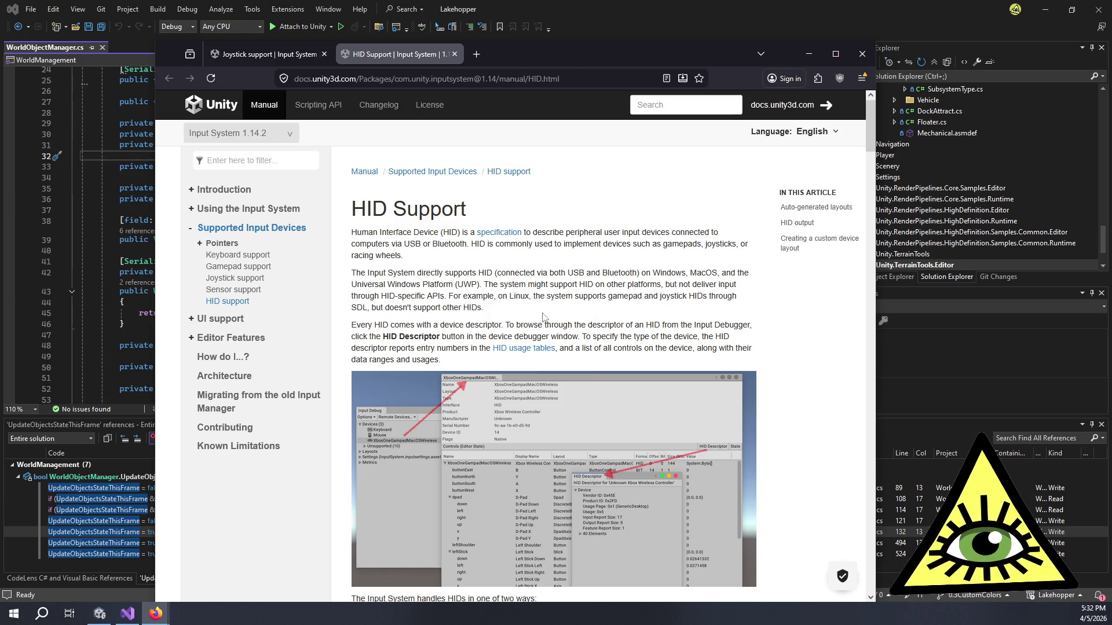
pyautogui.moveTo(489, 308); pyautogui.dragTo(398, 287)
pyautogui.click(398, 287)
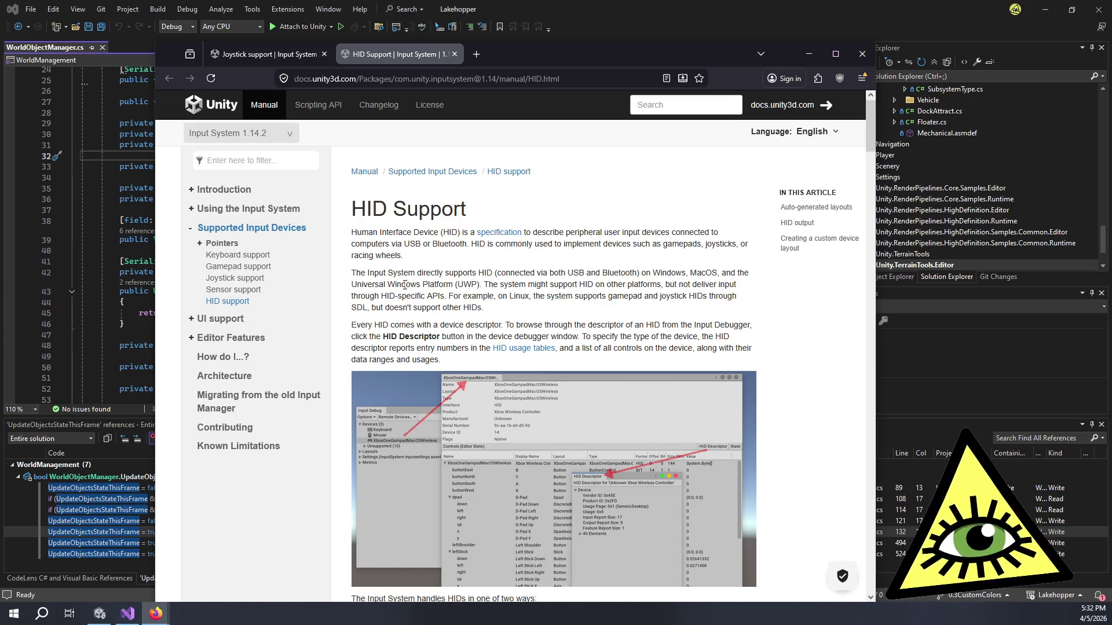
pyautogui.moveTo(377, 283)
pyautogui.mouseDown()
pyautogui.moveTo(478, 305)
pyautogui.moveTo(368, 283)
pyautogui.mouseUp()
pyautogui.click(478, 305)
pyautogui.click(368, 284)
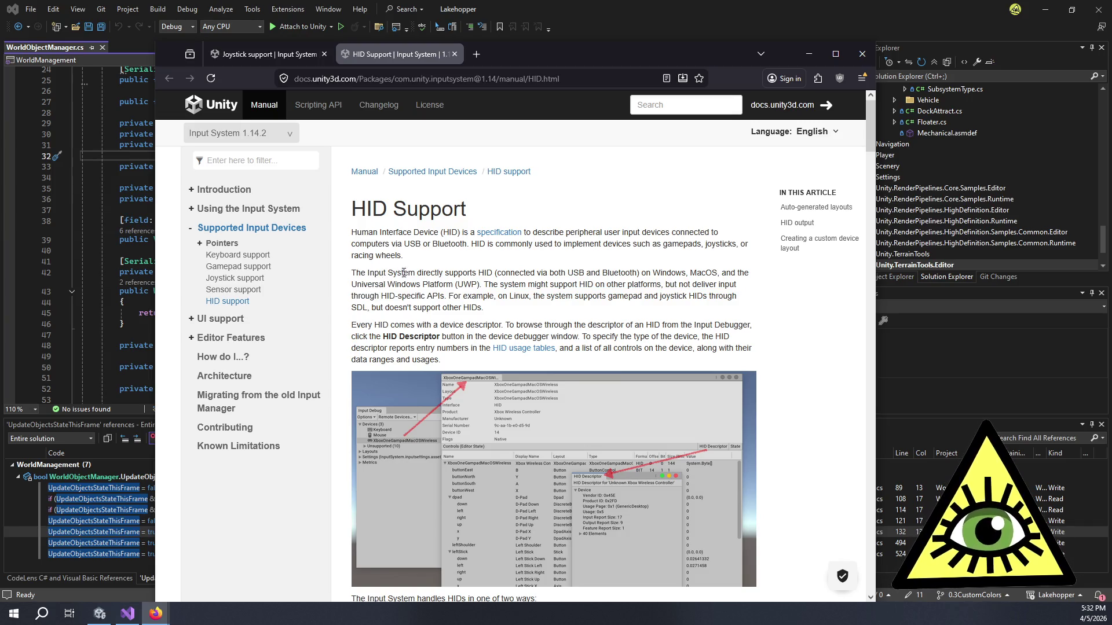
pyautogui.scroll(-5, 512, 264)
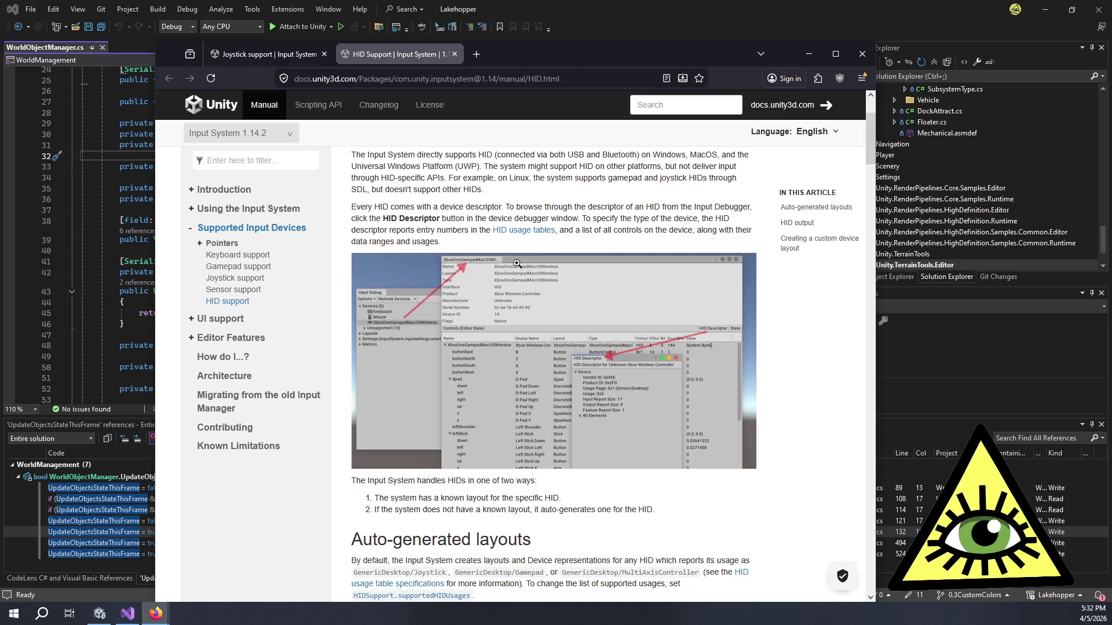
# Step: Read the HID page's auto-generated layouts section, highlighting the GenericDesktop/Joystick paragraph
pyautogui.scroll(-2, 560, 322)
pyautogui.moveTo(551, 306)
pyautogui.mouseDown()
pyautogui.moveTo(551, 289)
pyautogui.moveTo(602, 244)
pyautogui.mouseUp()
pyautogui.click(601, 244)
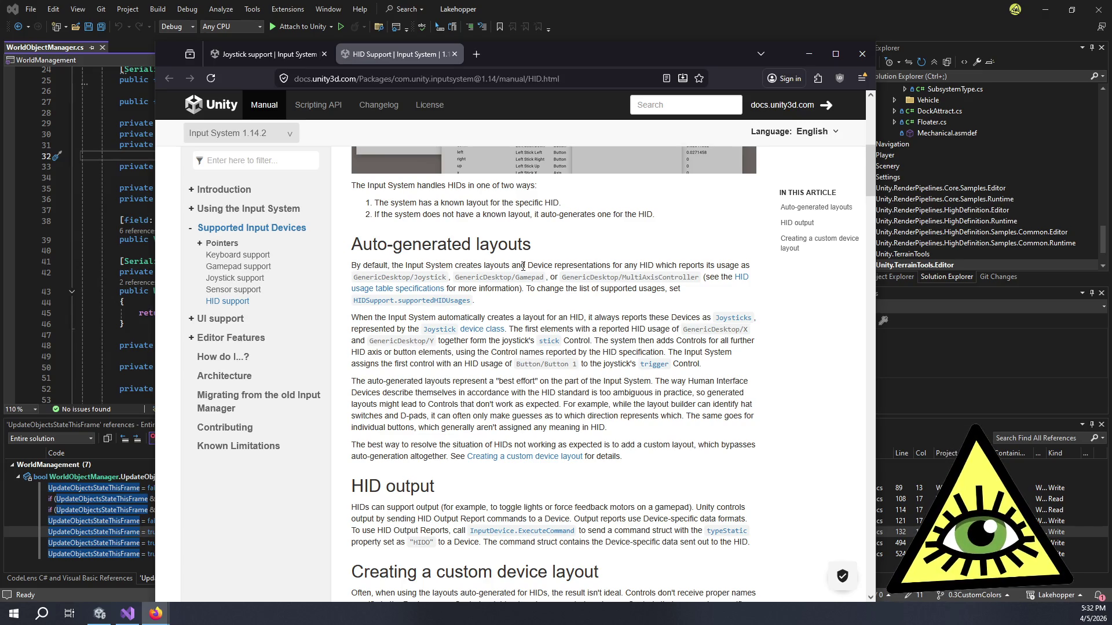
pyautogui.moveTo(414, 278); pyautogui.dragTo(447, 279)
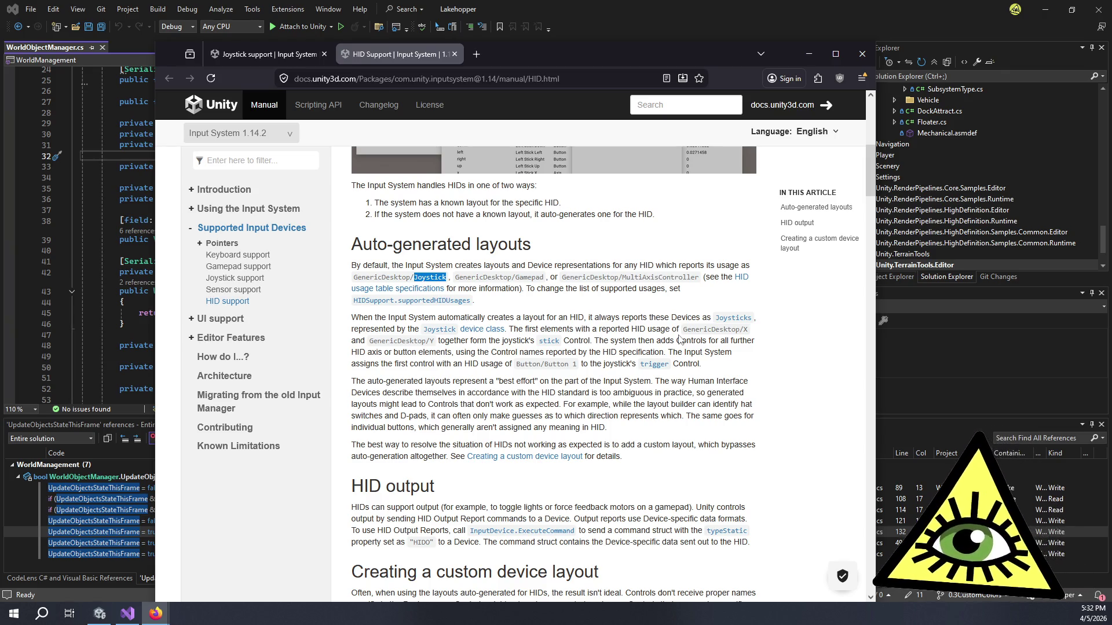
pyautogui.moveTo(570, 382)
pyautogui.mouseDown()
pyautogui.moveTo(609, 429)
pyautogui.moveTo(420, 381)
pyautogui.mouseUp()
pyautogui.click(585, 438)
pyautogui.click(399, 380)
# Step: Scroll down to the custom device layout examples and browse the Input System doc versions list
pyautogui.scroll(-5, 431, 387)
pyautogui.scroll(-1, 437, 391)
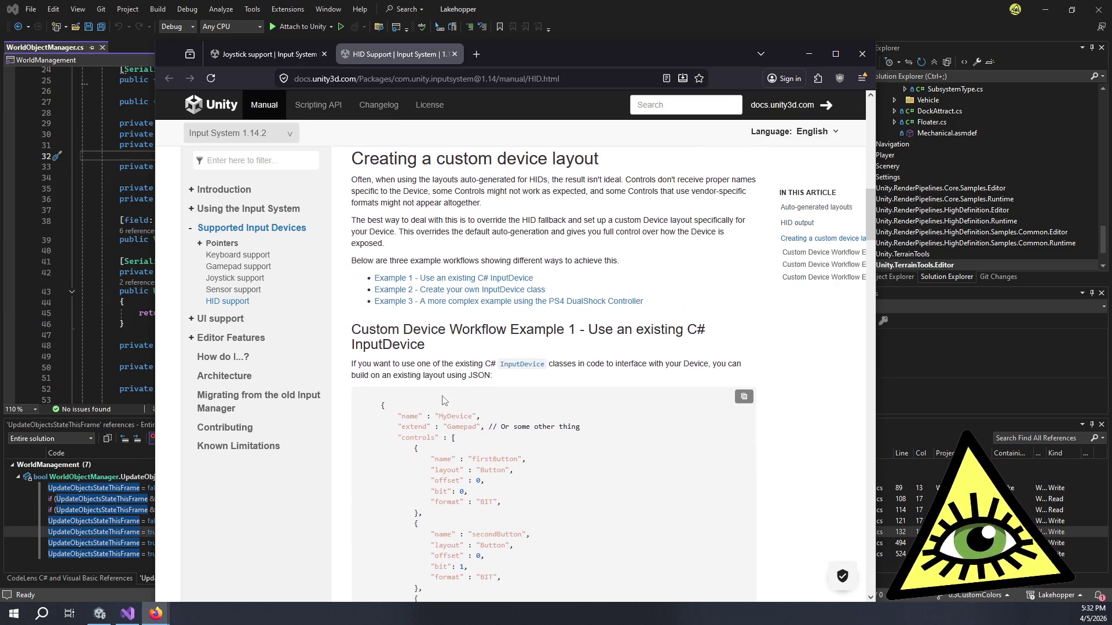
pyautogui.scroll(-3, 463, 399)
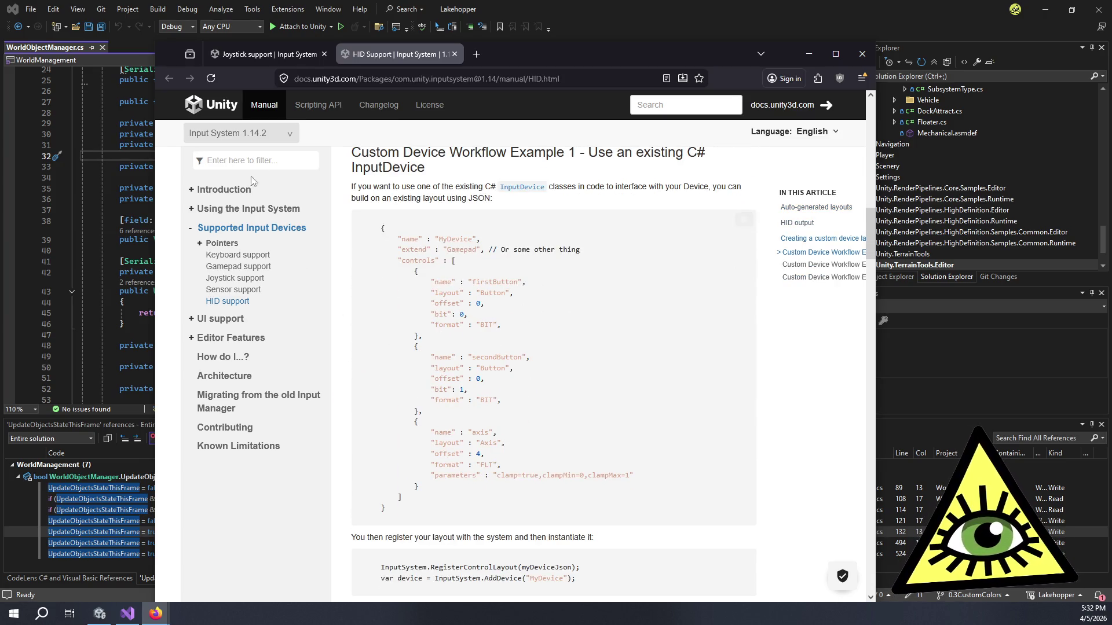
pyautogui.click(276, 134)
pyautogui.scroll(2, 262, 179)
pyautogui.scroll(2, 262, 178)
pyautogui.scroll(-5, 255, 220)
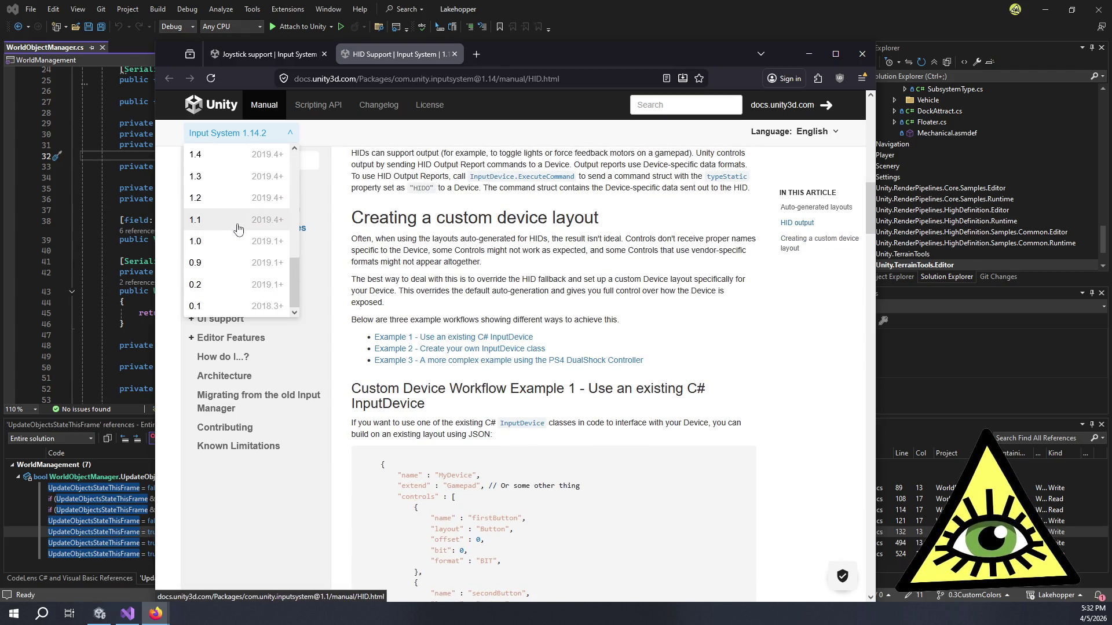
# Step: Switch the docs to version 1.0, open Joystick support, then move it to version 1.19
pyautogui.click(240, 241)
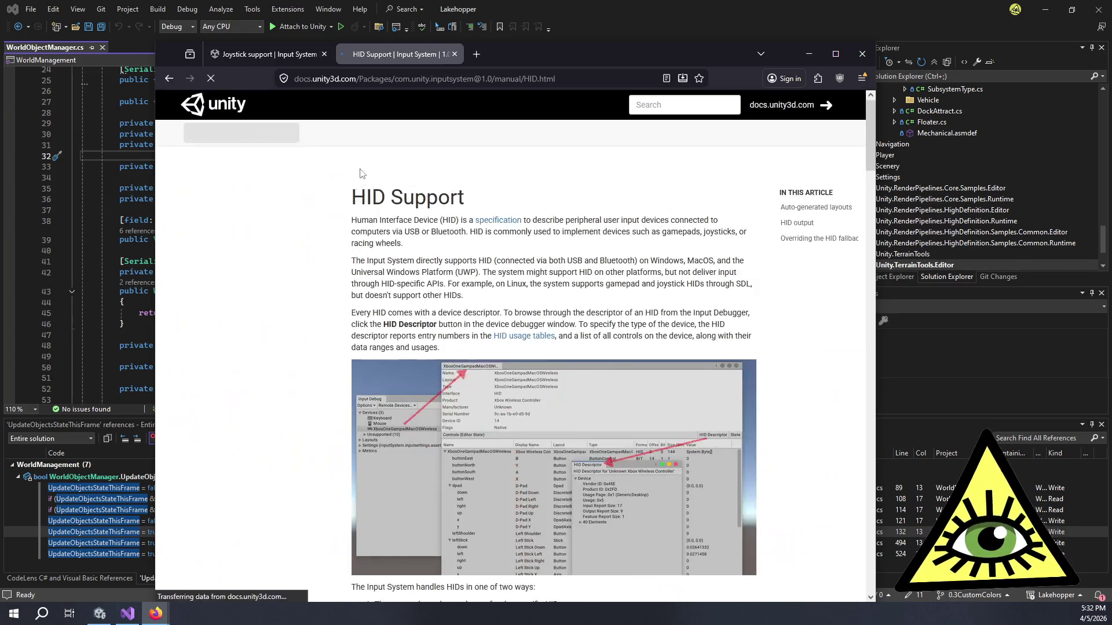
pyautogui.click(231, 290)
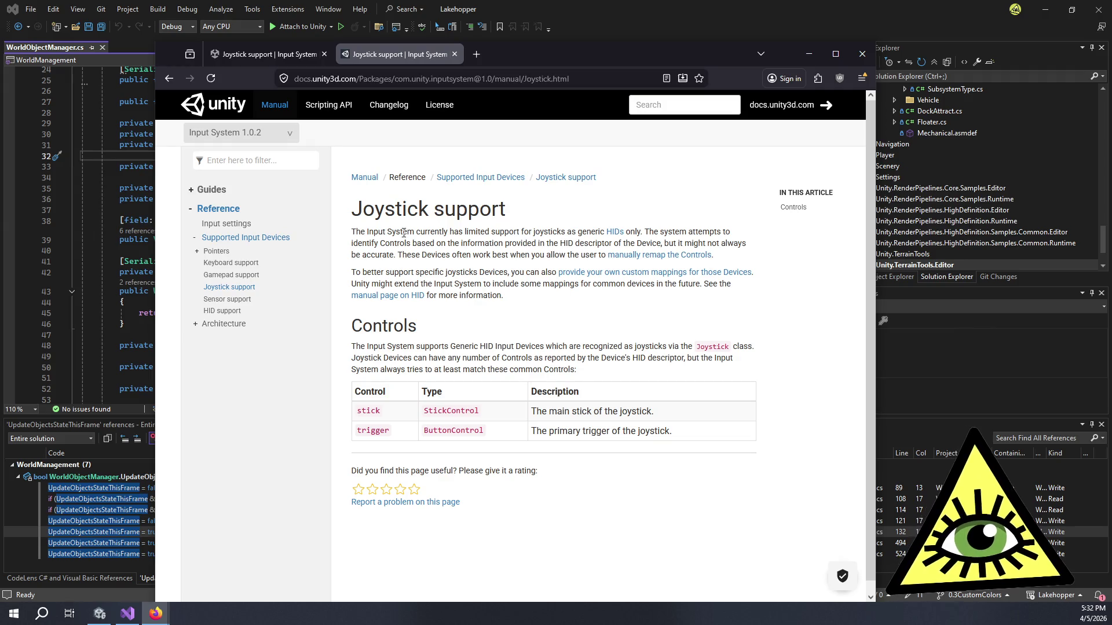
pyautogui.click(255, 138)
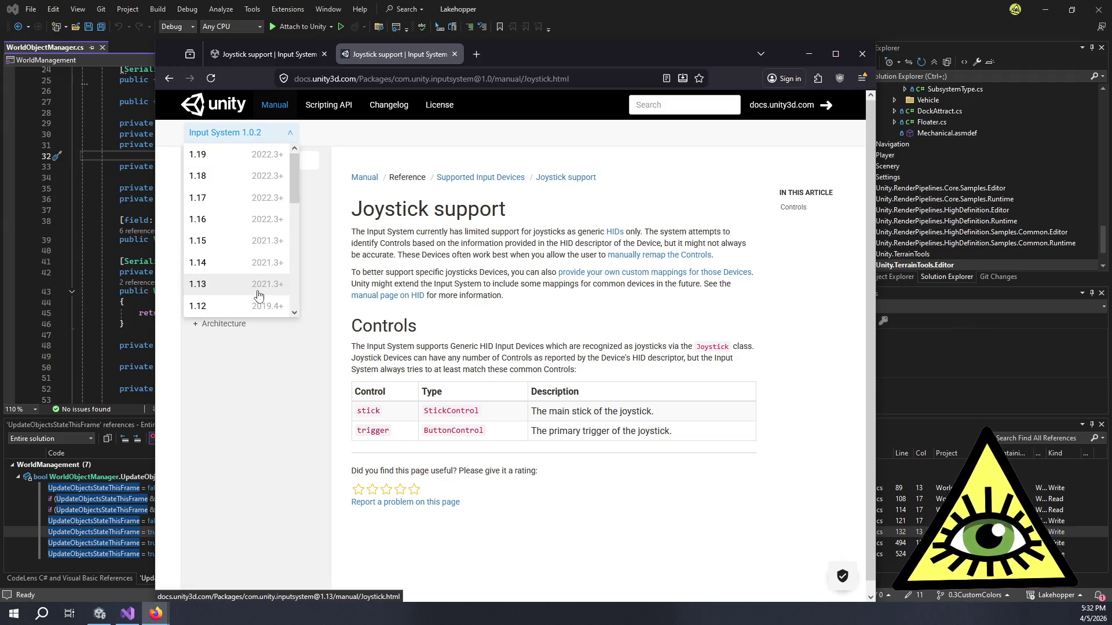
pyautogui.click(249, 161)
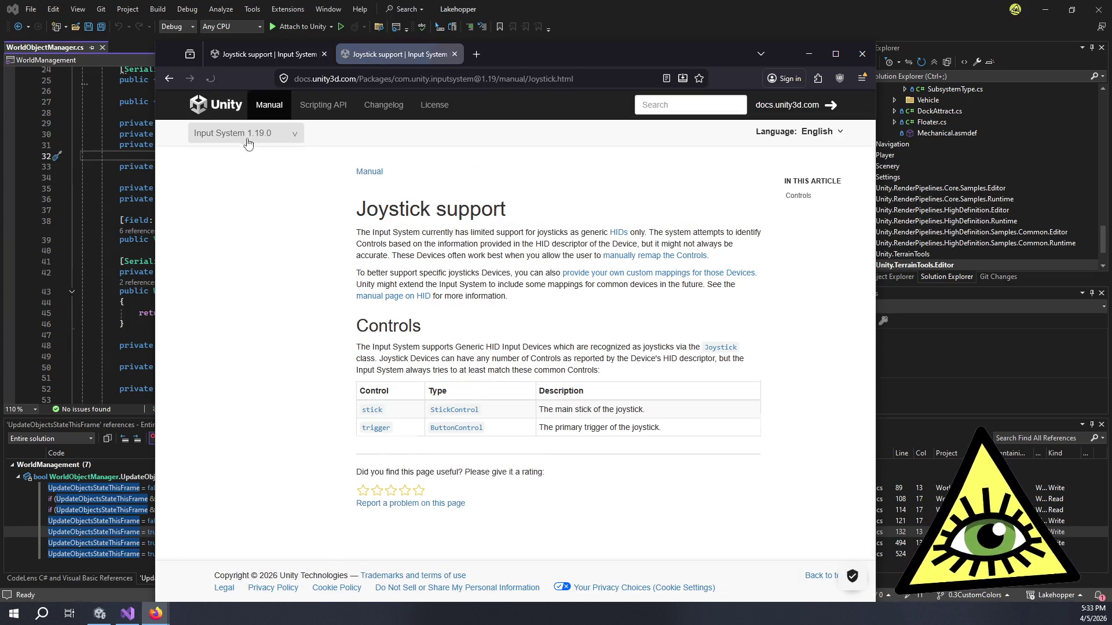
# Step: Open the 1.19 HID Support page and view HIDDescriptor.png full-size in its own tab
pyautogui.click(247, 138)
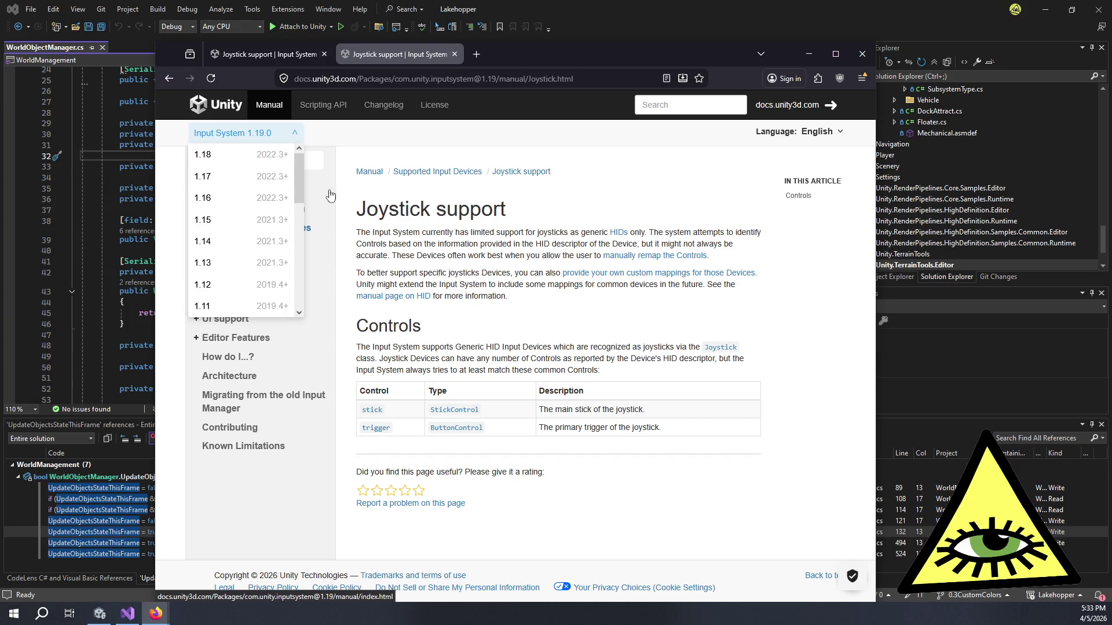
pyautogui.click(429, 267)
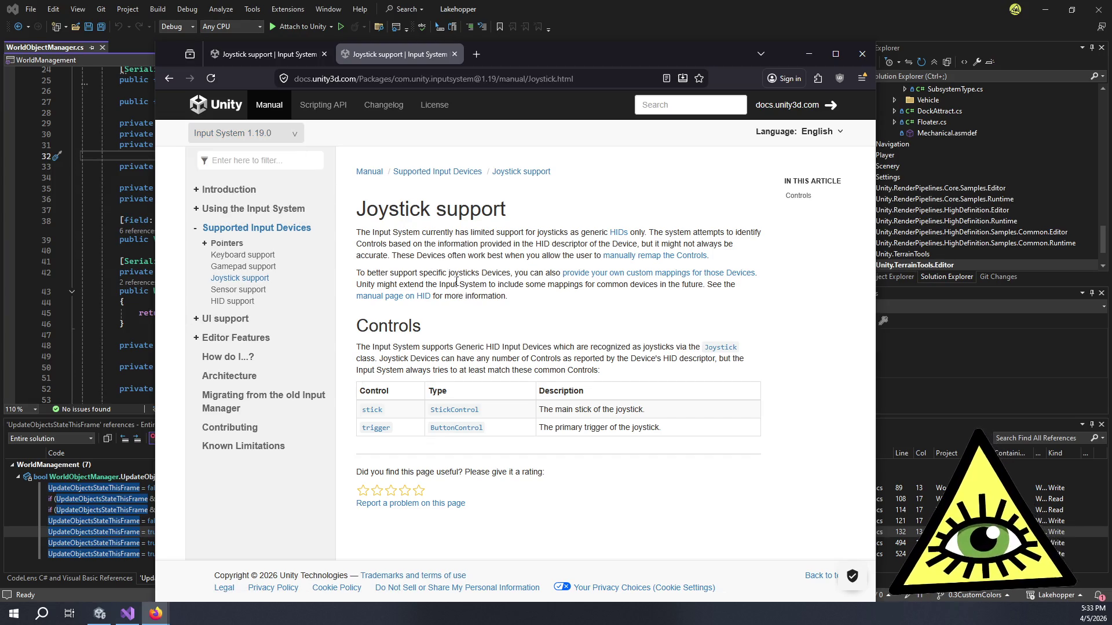
pyautogui.click(246, 302)
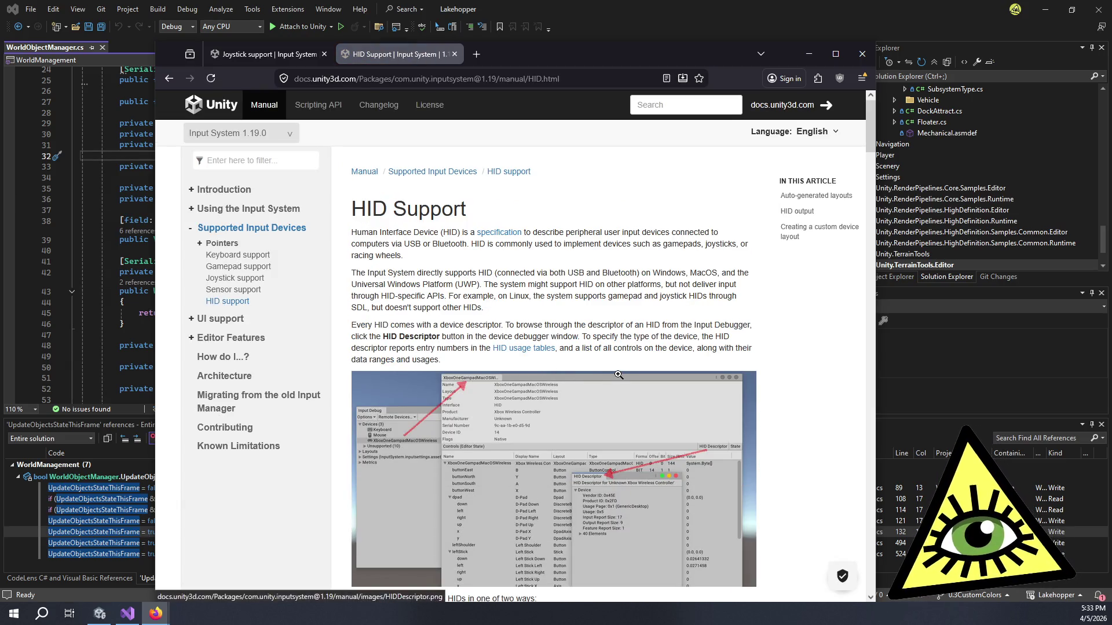
pyautogui.click(619, 374)
pyautogui.click(610, 353)
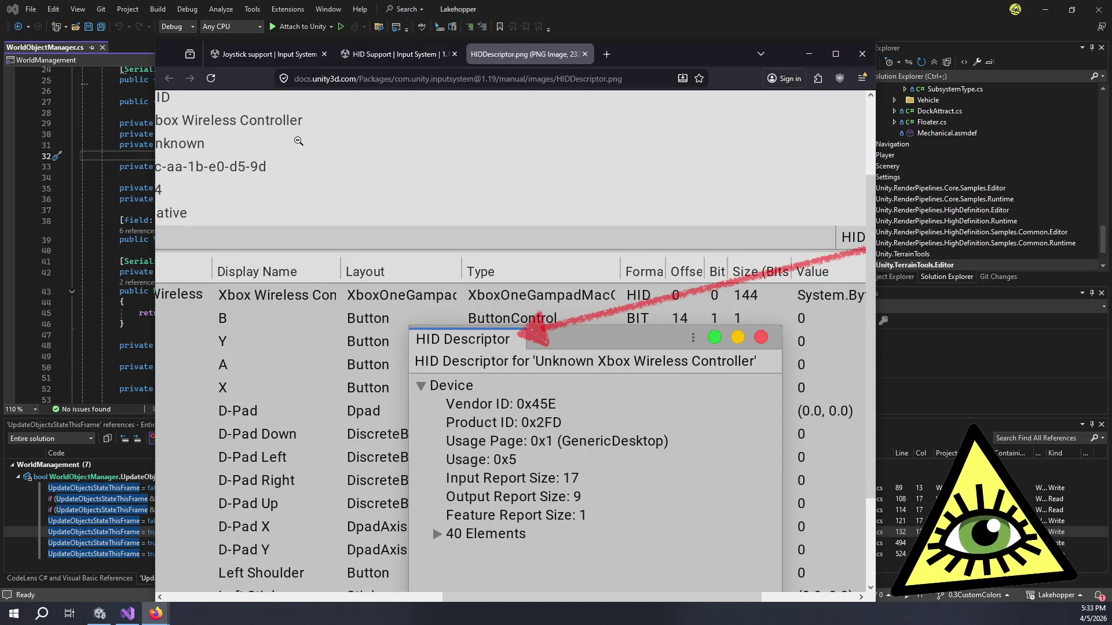
pyautogui.click(398, 53)
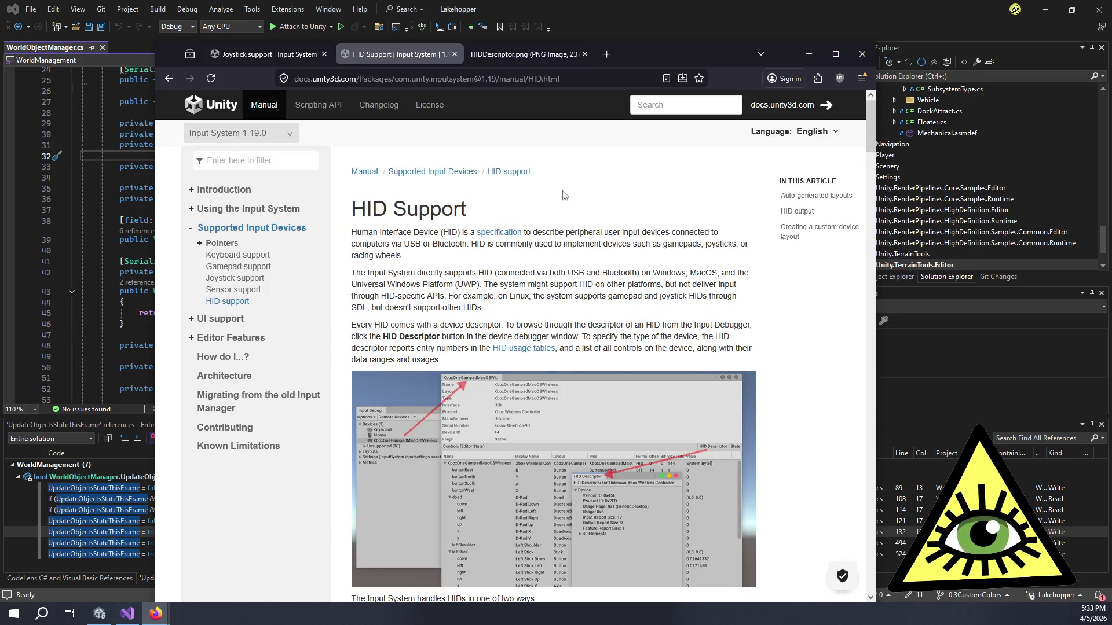
pyautogui.moveTo(568, 307)
pyautogui.mouseDown()
pyautogui.moveTo(566, 214)
pyautogui.moveTo(601, 305)
pyautogui.moveTo(620, 313)
pyautogui.mouseUp()
pyautogui.click(566, 214)
pyautogui.scroll(-3, 615, 301)
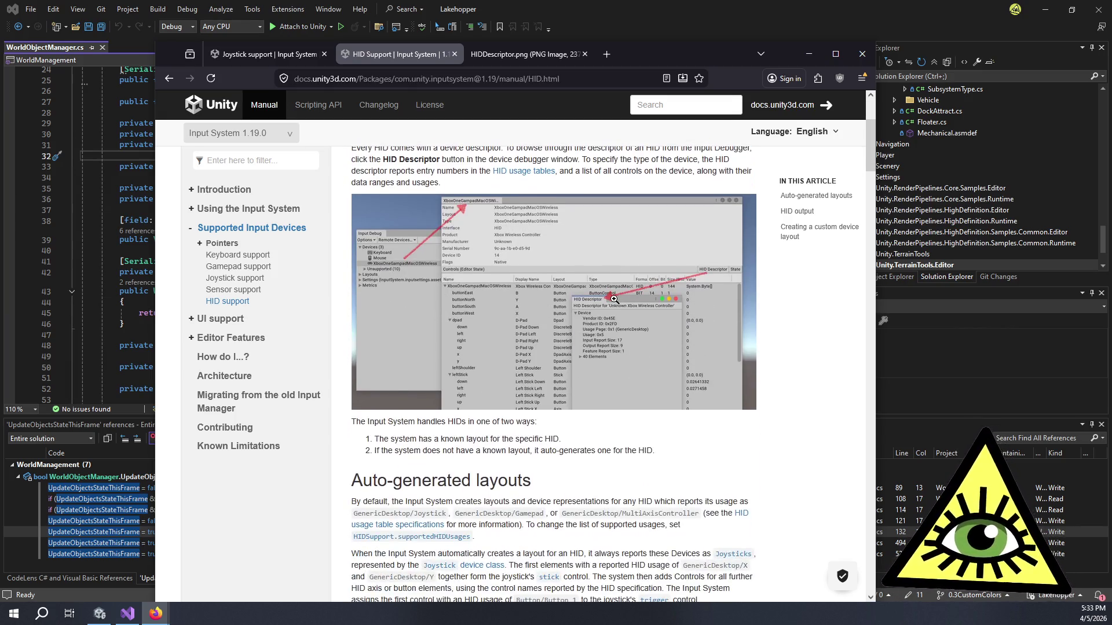
pyautogui.scroll(-7, 615, 301)
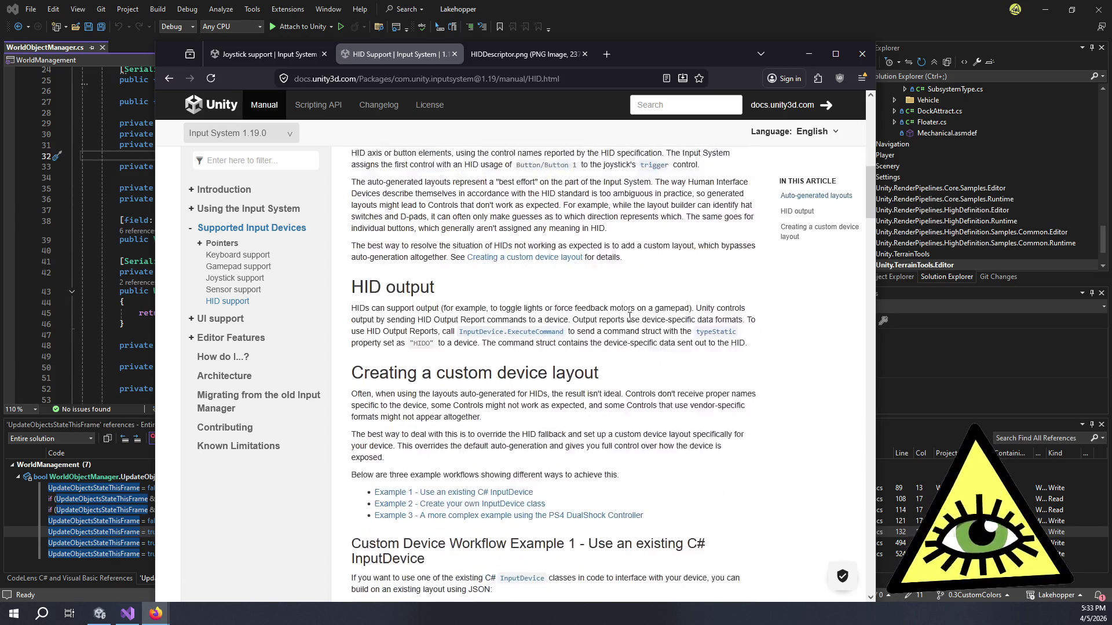
pyautogui.scroll(-1, 621, 322)
pyautogui.scroll(-5, 621, 322)
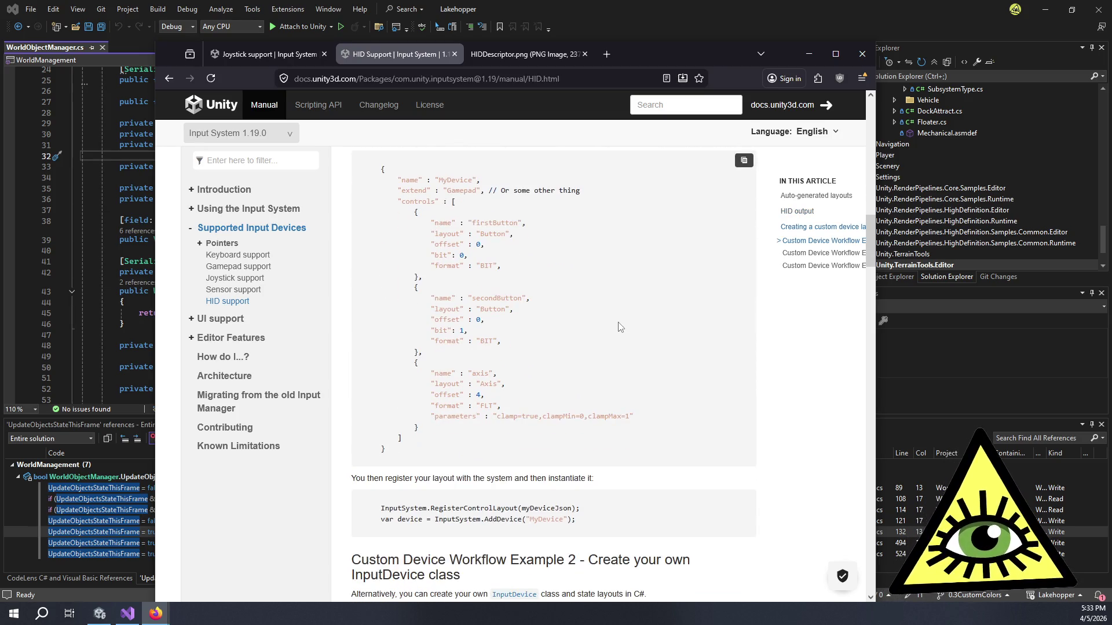
pyautogui.scroll(-4, 618, 328)
pyautogui.scroll(-7, 625, 328)
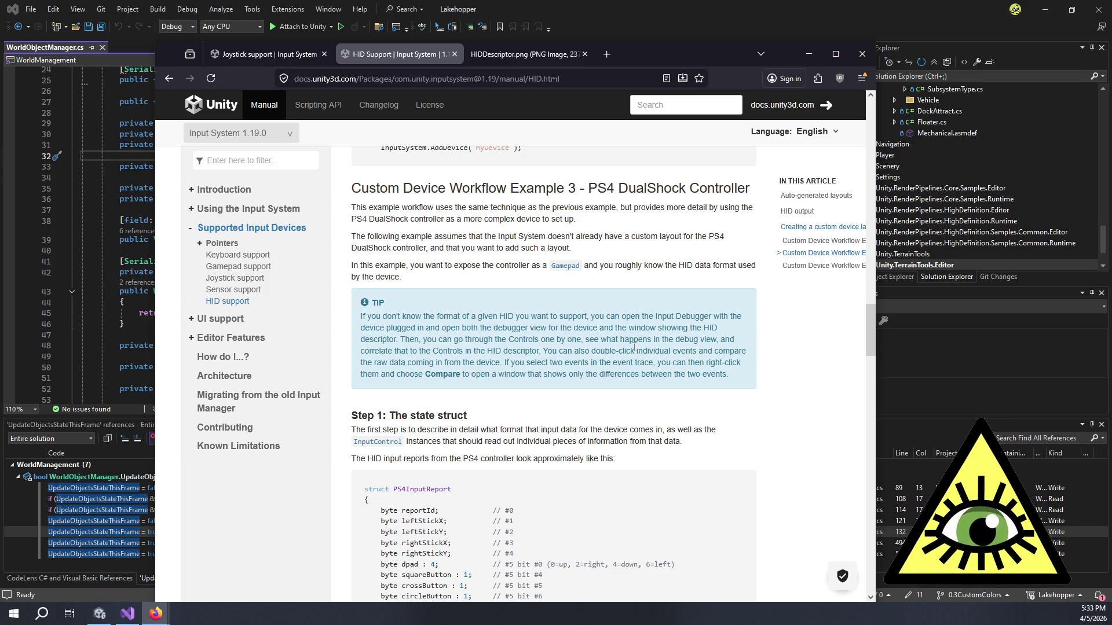
pyautogui.scroll(5, 634, 370)
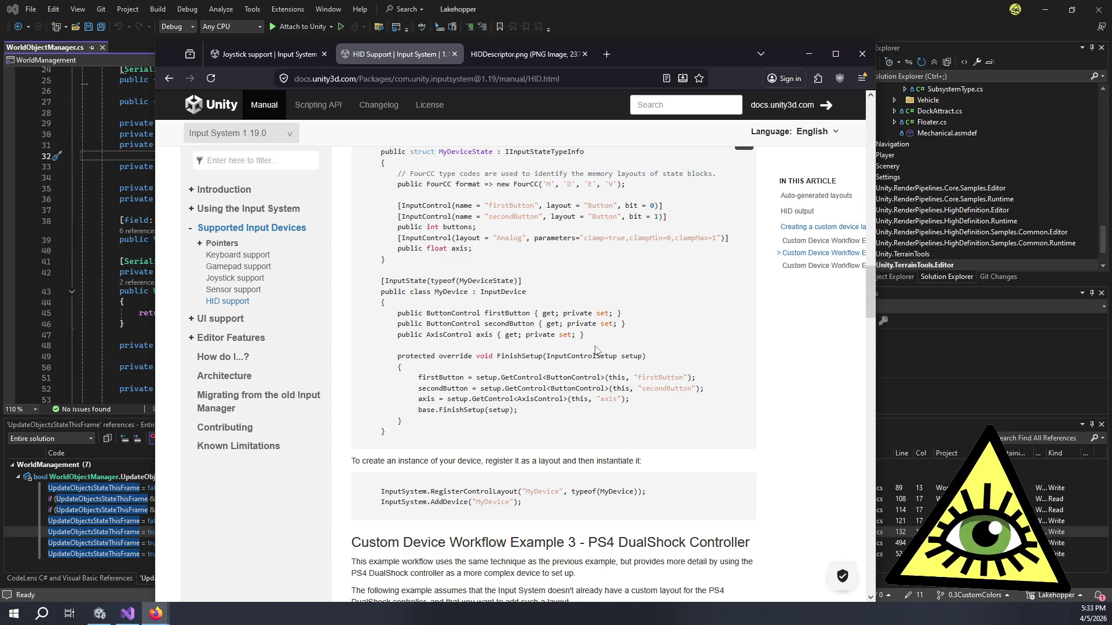
pyautogui.scroll(3, 597, 345)
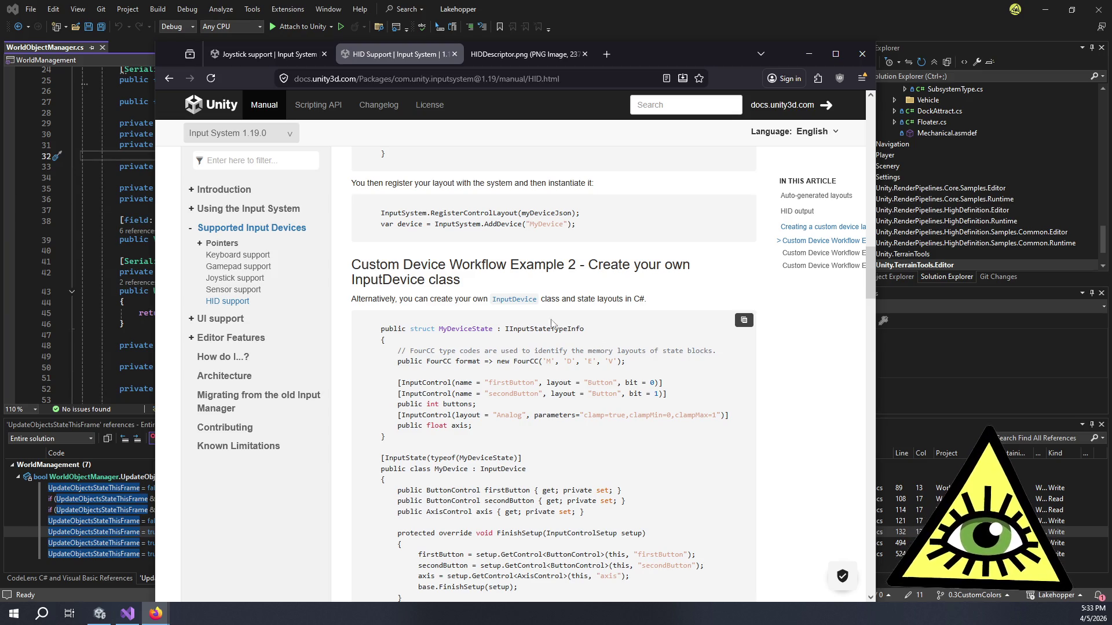
pyautogui.moveTo(495, 291); pyautogui.dragTo(370, 267)
pyautogui.click(382, 262)
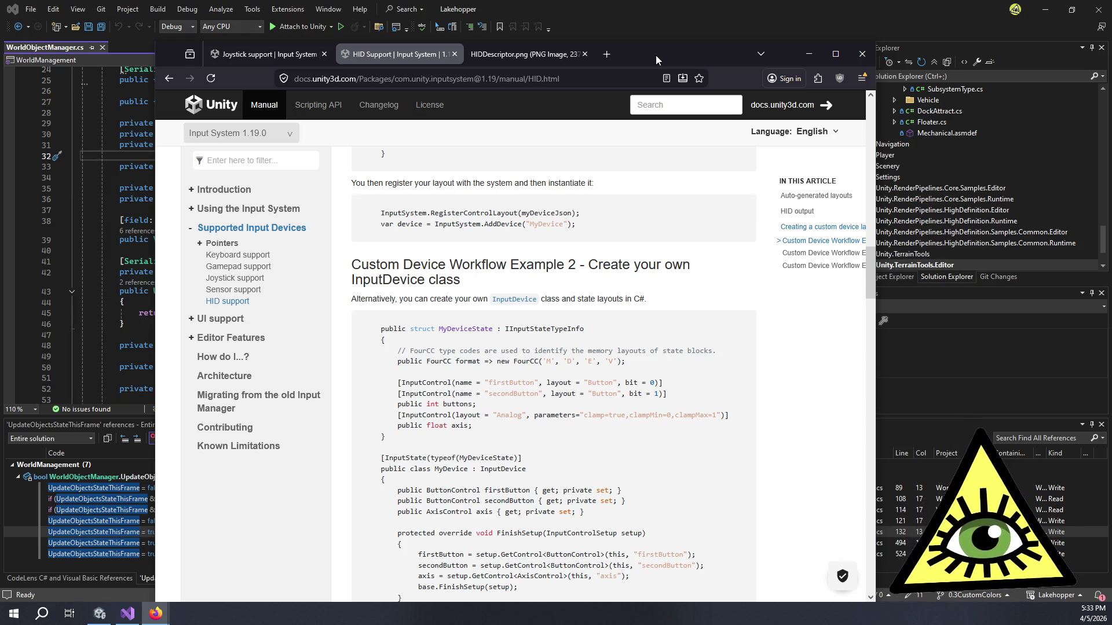
pyautogui.hotkey('alt', 'Tab')
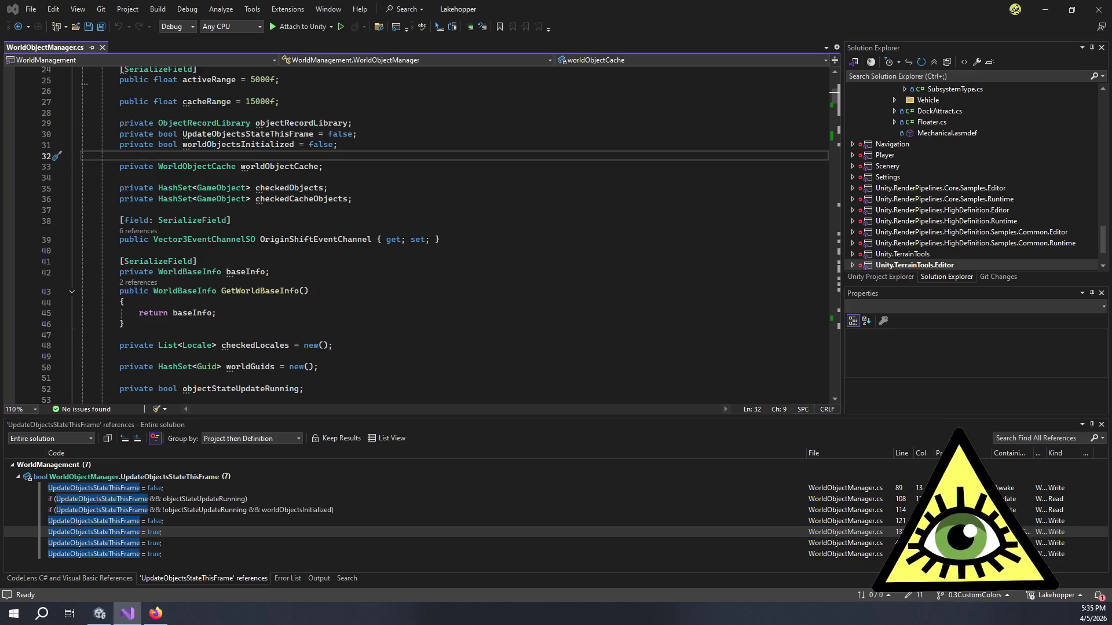
# Step: Bring the Firefox Joystick support docs window back over Visual Studio and shift it right
pyautogui.hotkey('alt', 'Tab')
pyautogui.moveTo(442, 43); pyautogui.dragTo(550, 40)
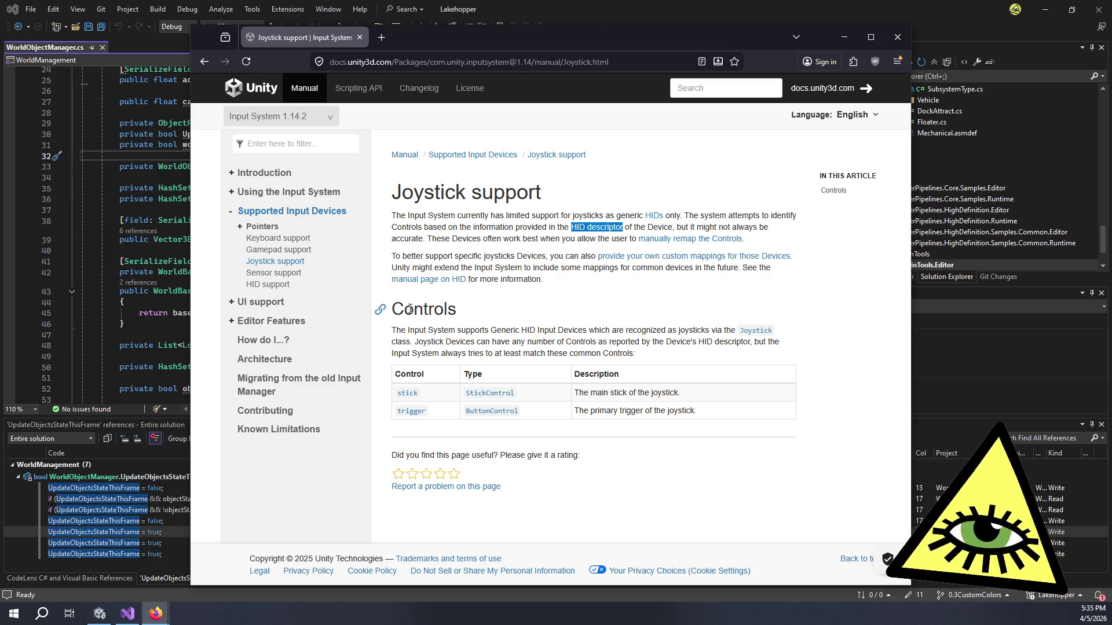
# Step: Read the Controls section about supported joystick controls, then close the Joystick support docs tab
pyautogui.moveTo(404, 310); pyautogui.dragTo(450, 309)
pyautogui.click(451, 313)
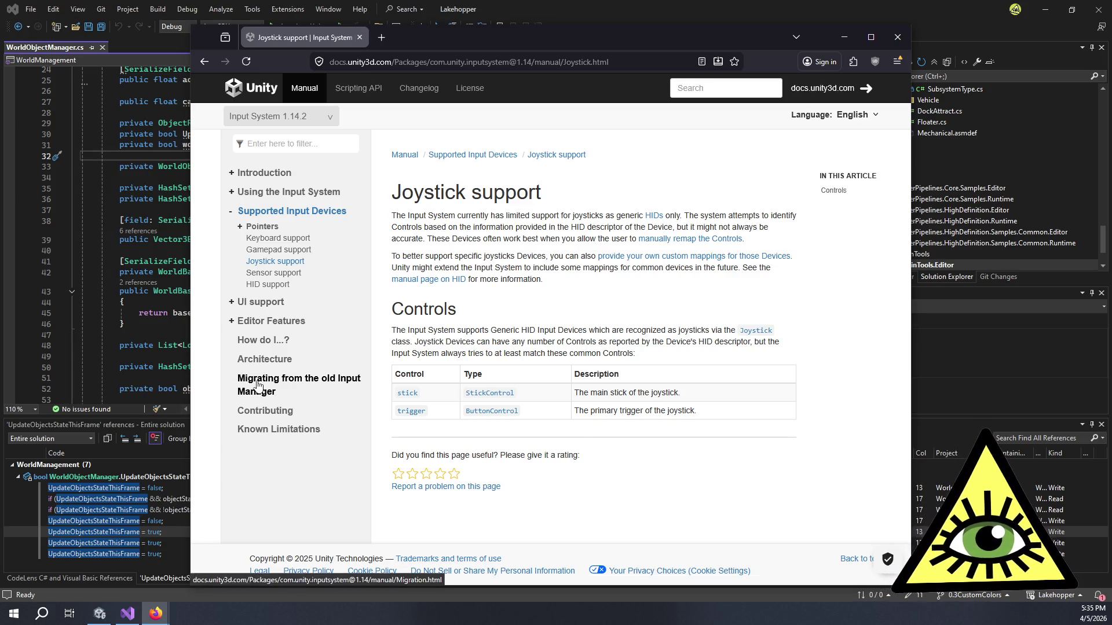
pyautogui.moveTo(591, 341); pyautogui.dragTo(445, 333)
pyautogui.click(445, 333)
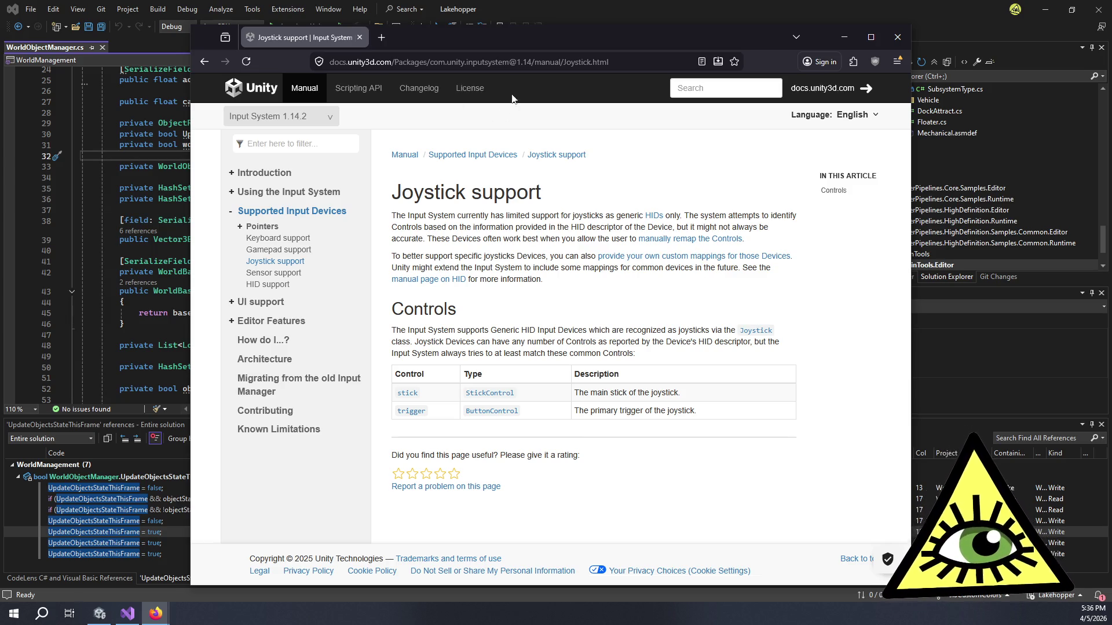
pyautogui.hotkey('ctrl', 'w')
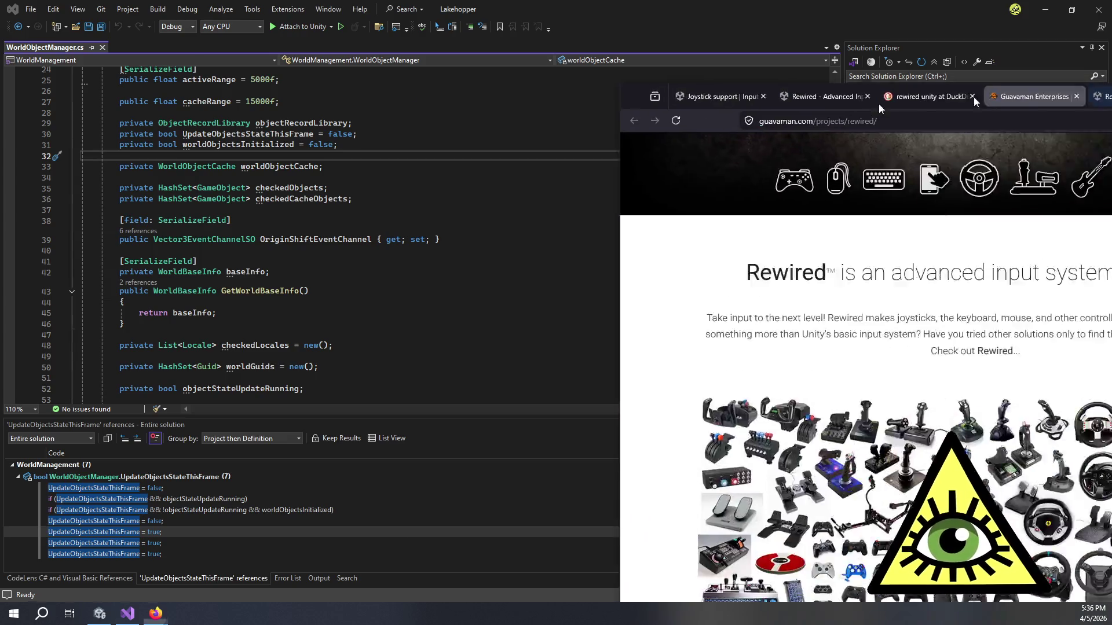
# Step: Scroll down the Rewired project page and open its Documentation link
pyautogui.scroll(-3, 544, 227)
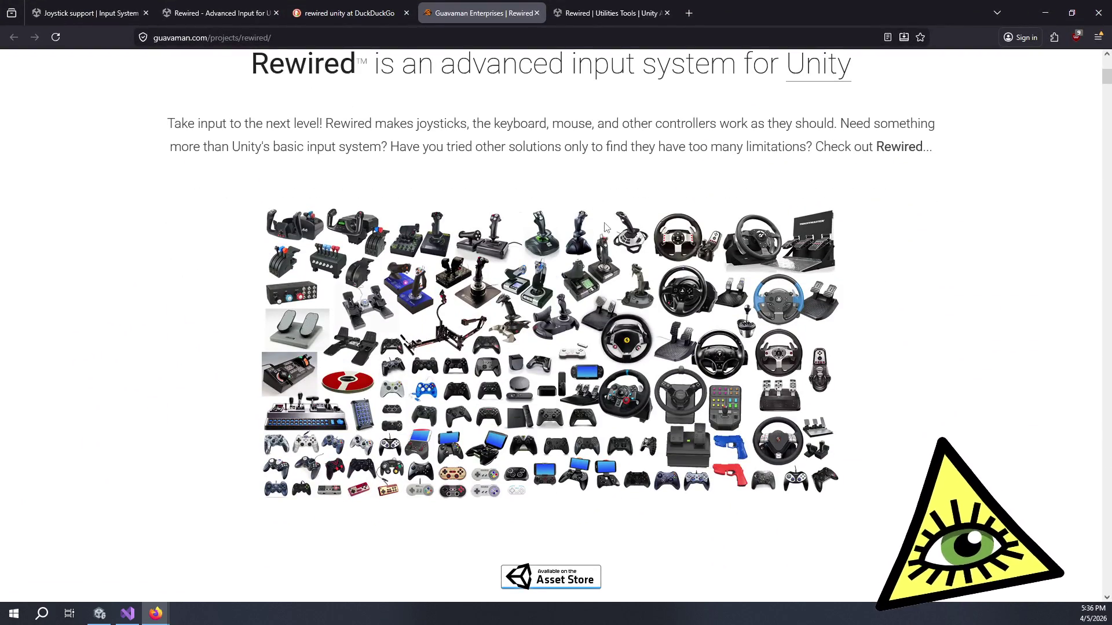
pyautogui.scroll(-5, 605, 227)
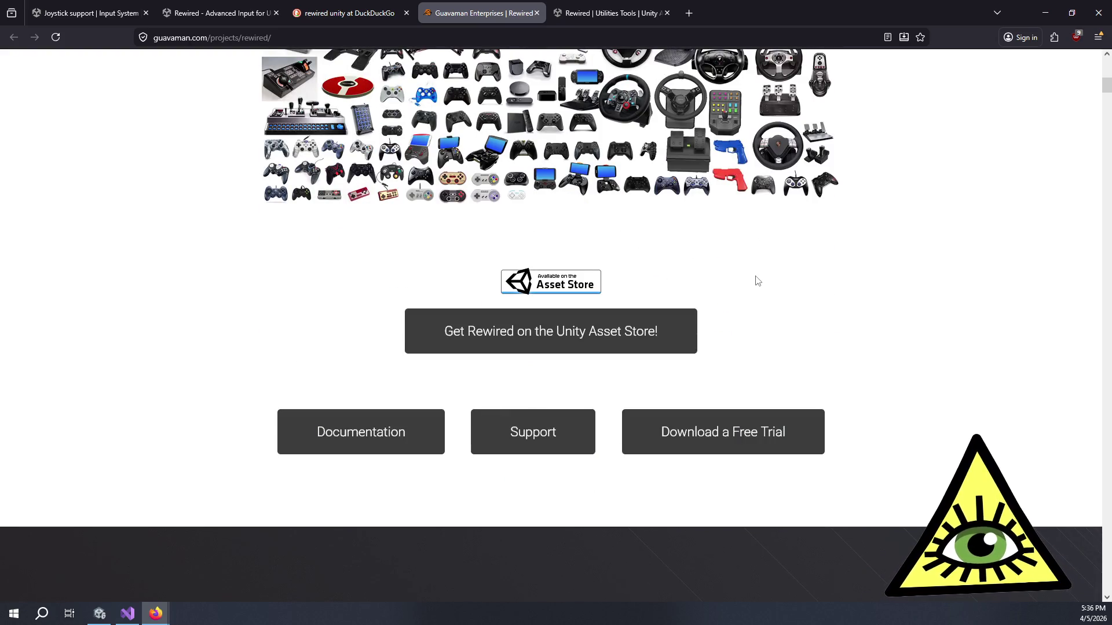
pyautogui.scroll(-3, 757, 280)
pyautogui.click(322, 272)
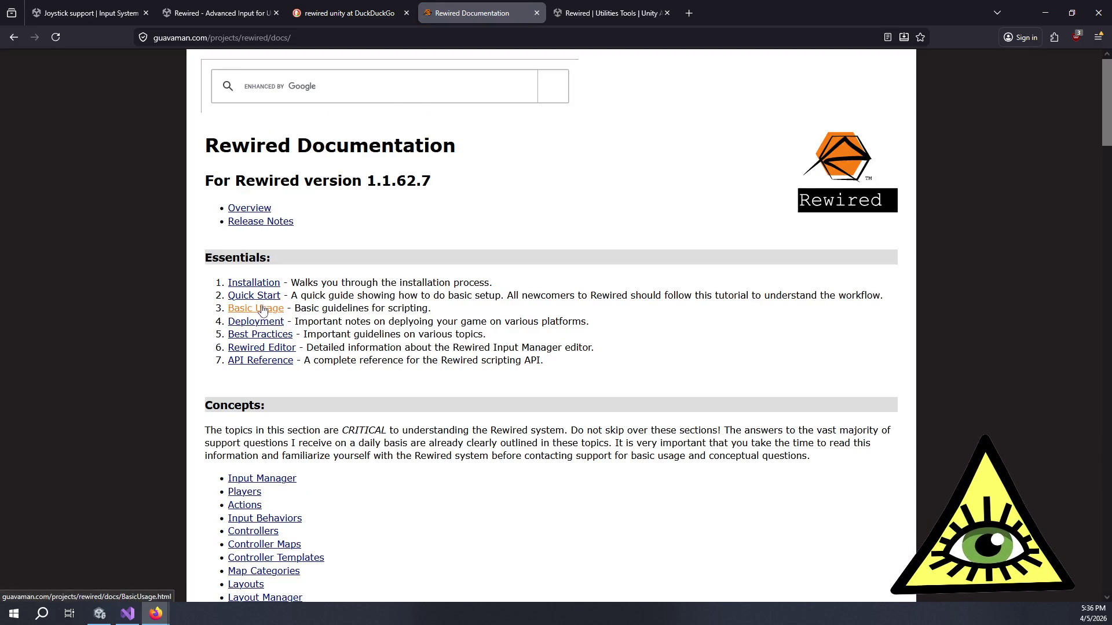
# Step: Search the Rewired Documentation index for 'support' and jump through matches to Help
pyautogui.scroll(-6, 243, 267)
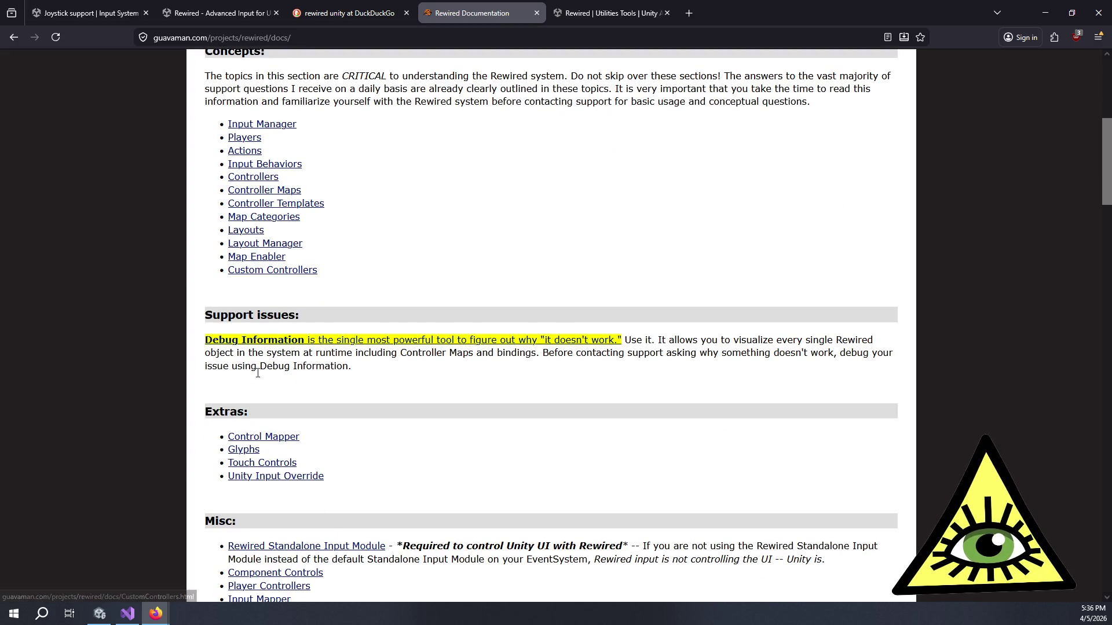
pyautogui.scroll(-5, 347, 440)
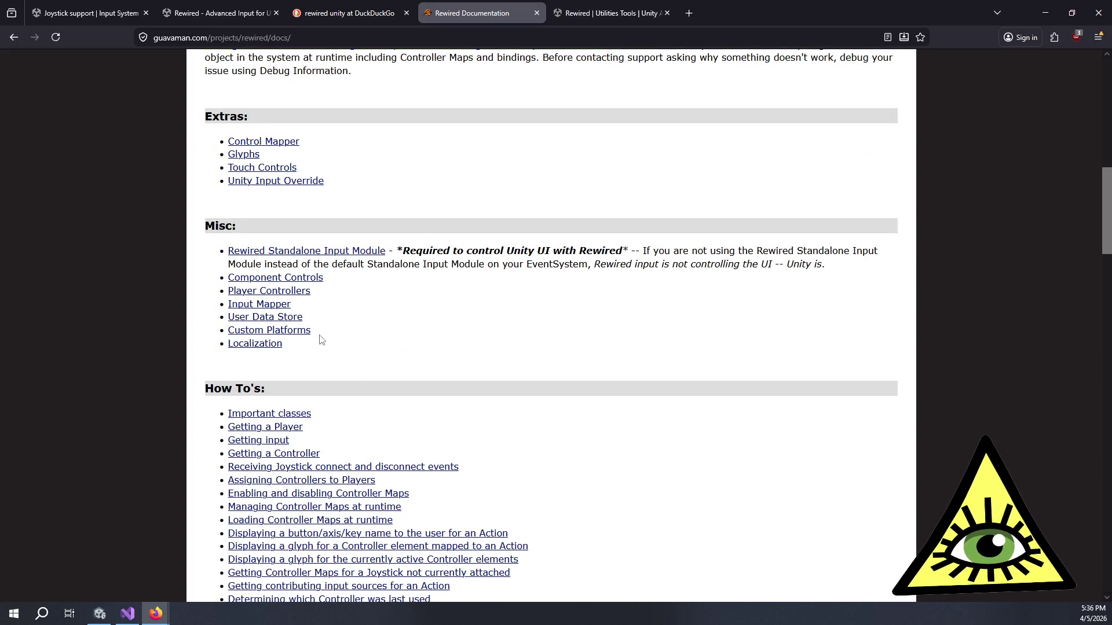
pyautogui.hotkey('ctrl', 'f')
pyautogui.write('support')
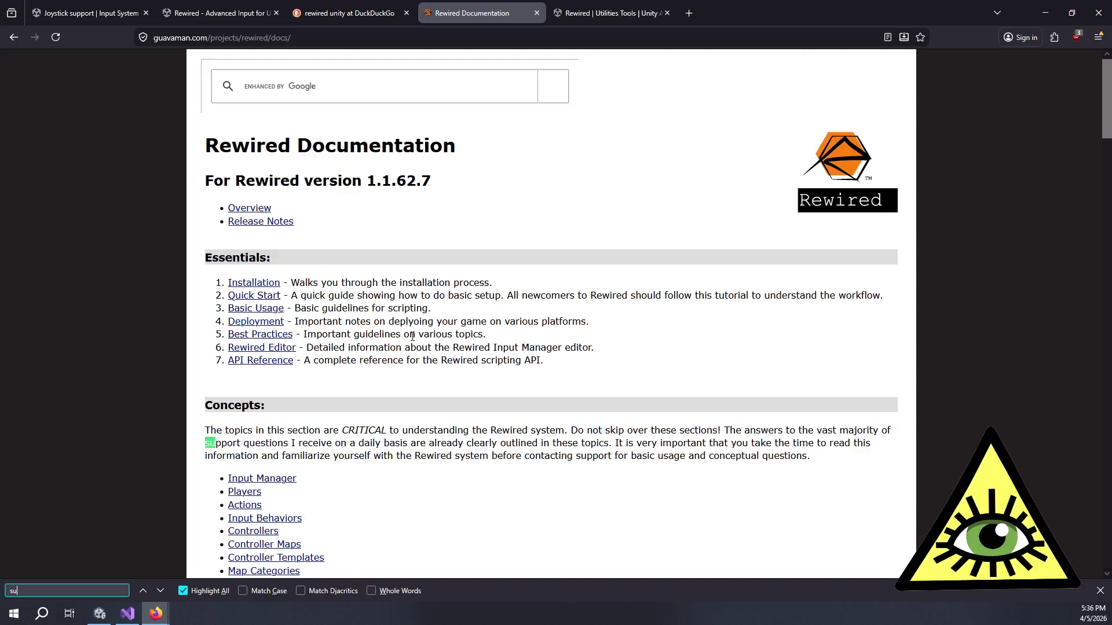
pyautogui.press('Return')
pyautogui.press('Return')
pyautogui.press('Return')
pyautogui.press('Return')
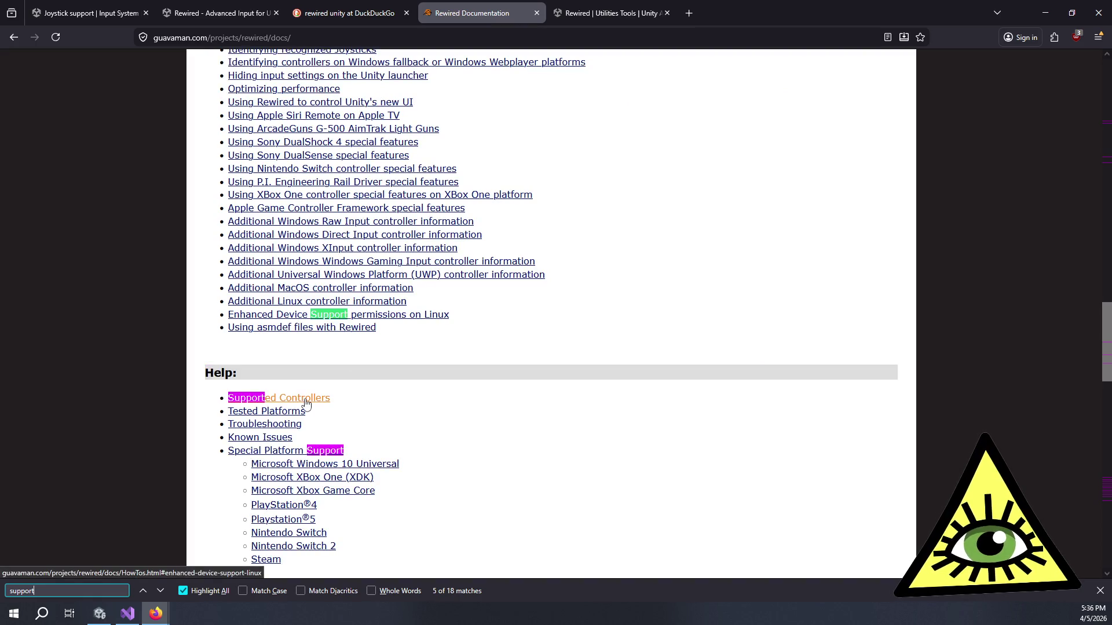
# Step: Open the Supported Controllers page and scroll to the CH Products Pro Throttle row
pyautogui.click(304, 400)
pyautogui.scroll(-20, 438, 314)
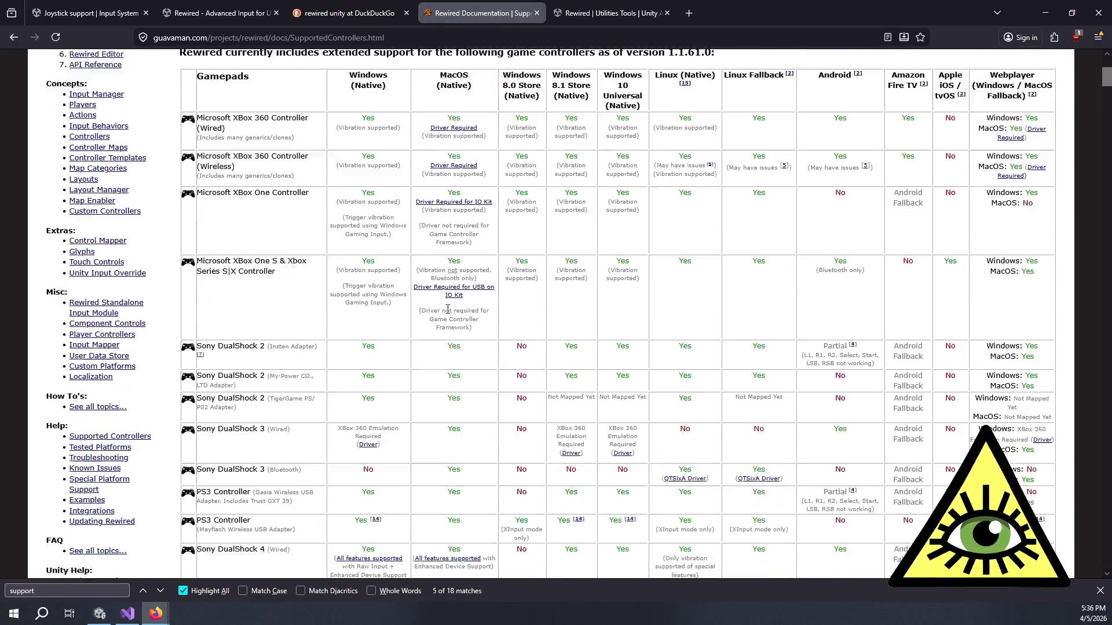
pyautogui.scroll(-6, 446, 324)
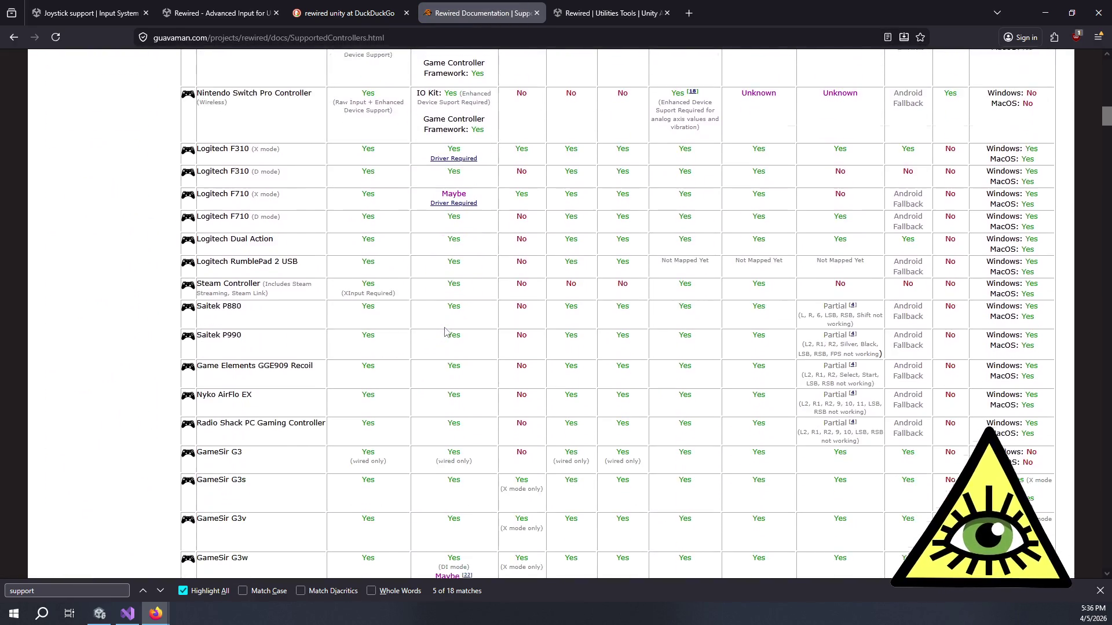
pyautogui.scroll(-1, 426, 295)
pyautogui.scroll(-8, 351, 266)
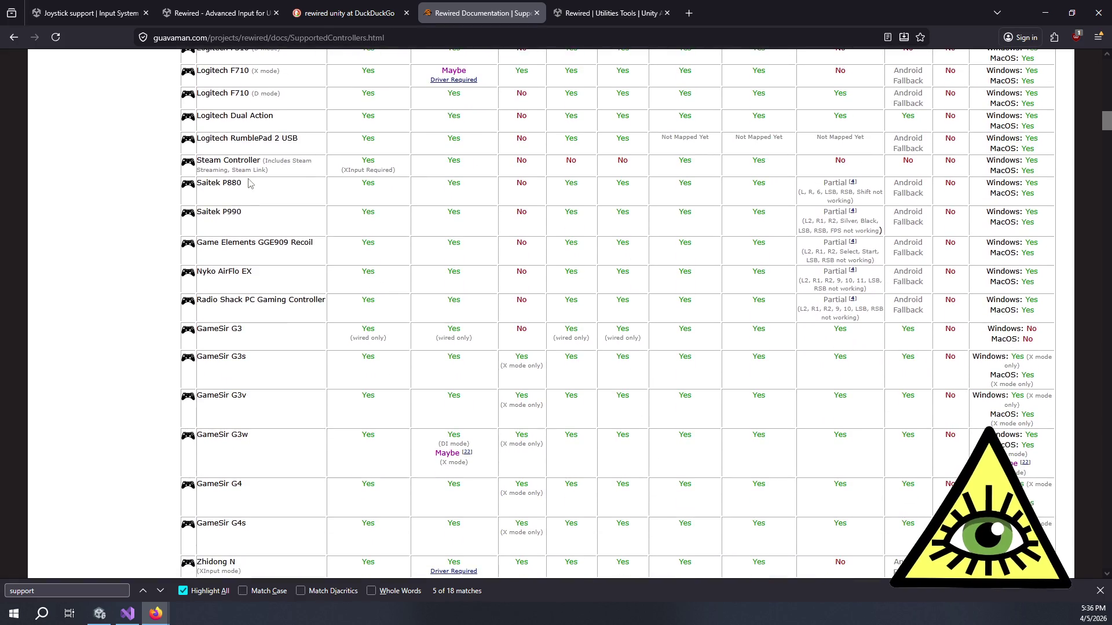
pyautogui.scroll(-6, 314, 226)
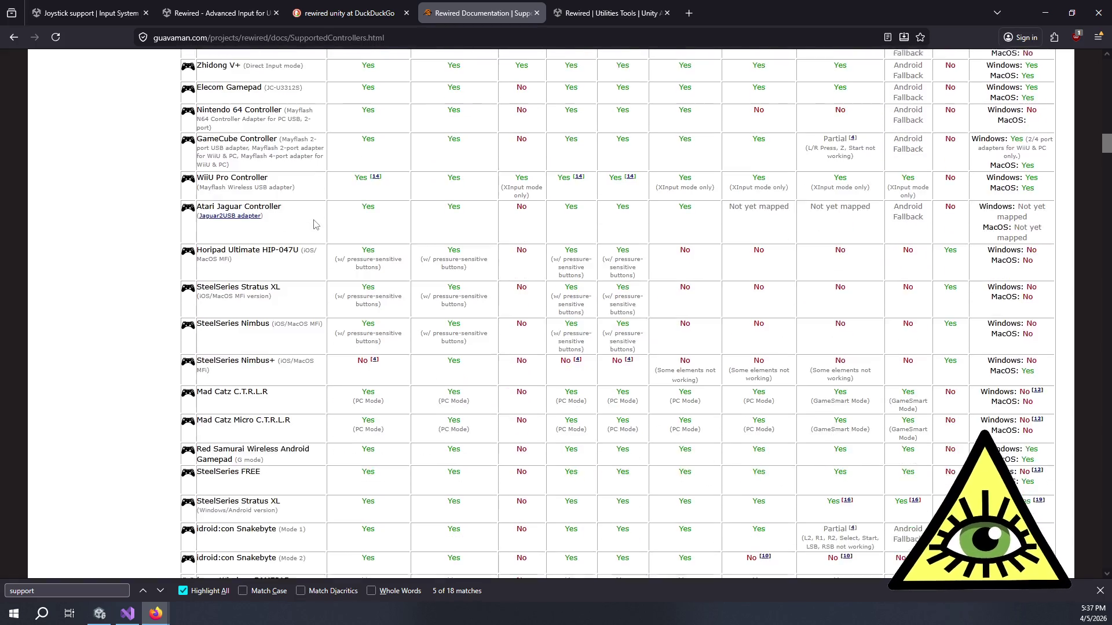
pyautogui.scroll(-5, 313, 231)
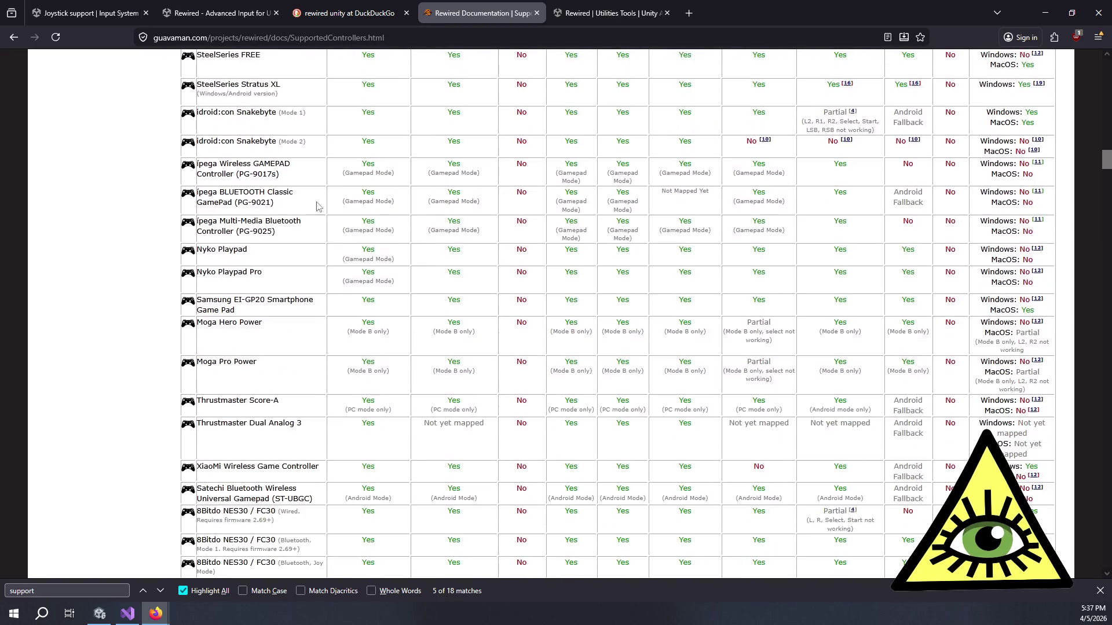
pyautogui.scroll(2, 341, 199)
pyautogui.scroll(-6, 341, 199)
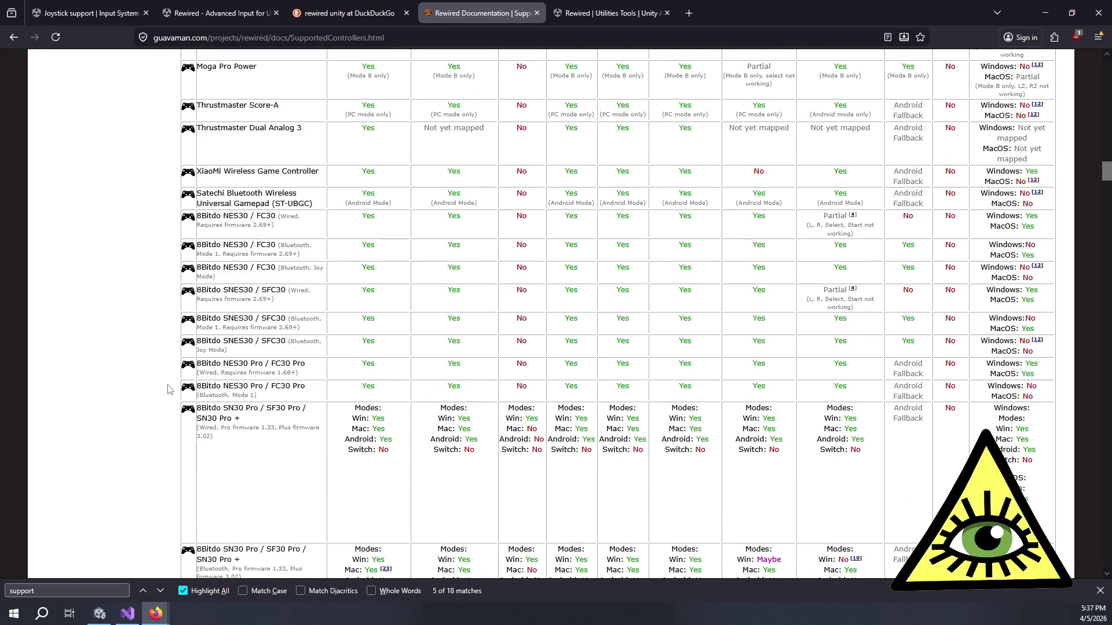
pyautogui.scroll(-14, 270, 357)
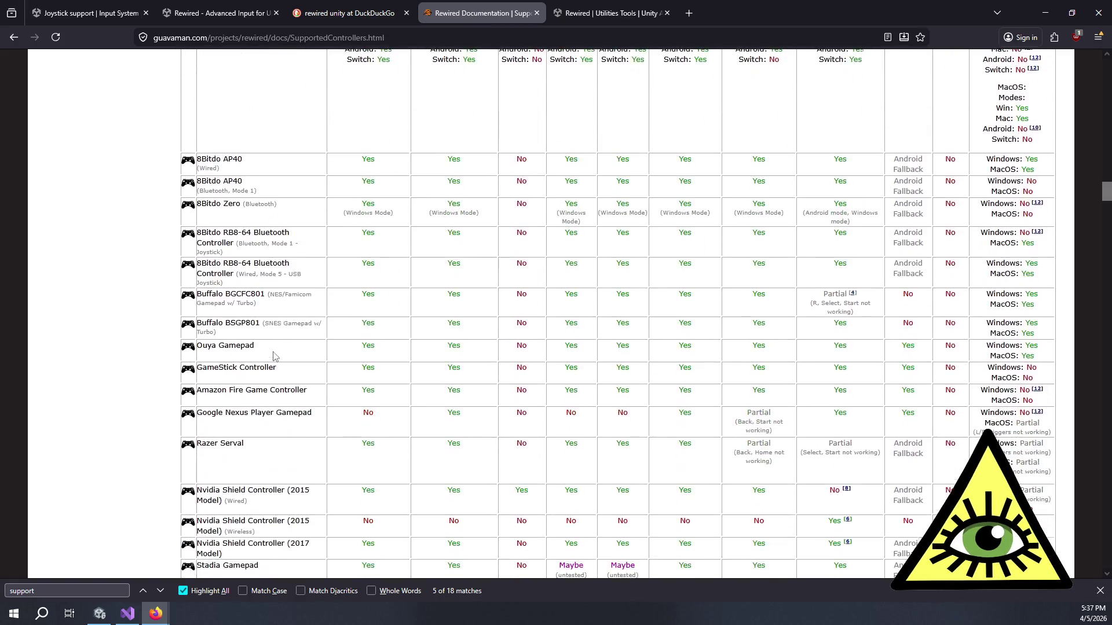
pyautogui.scroll(-2, 289, 336)
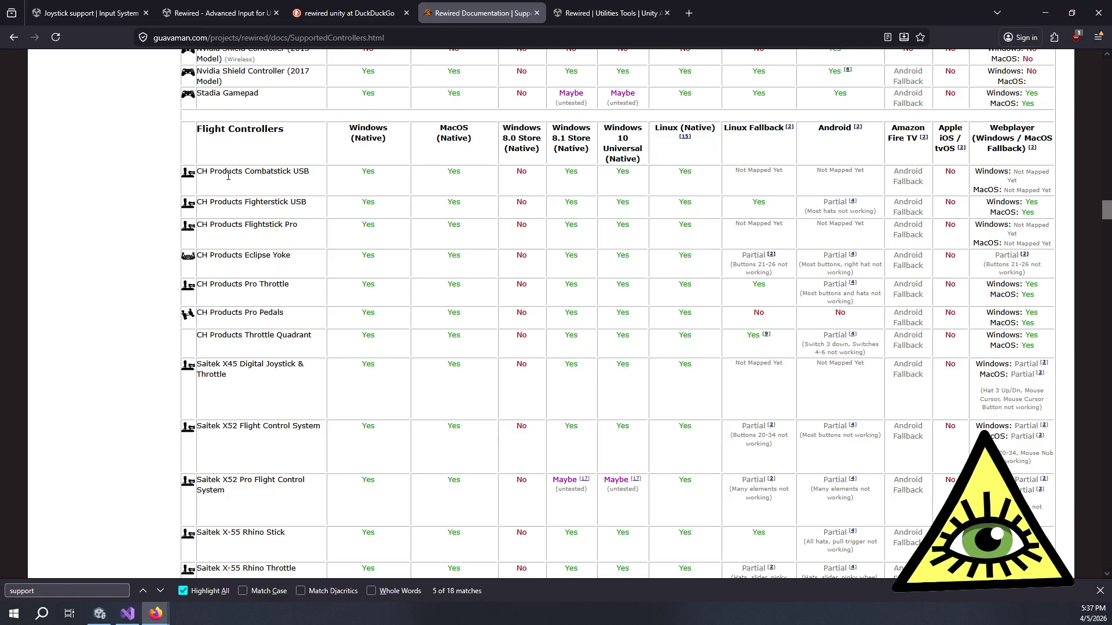
pyautogui.moveTo(290, 316); pyautogui.dragTo(295, 307)
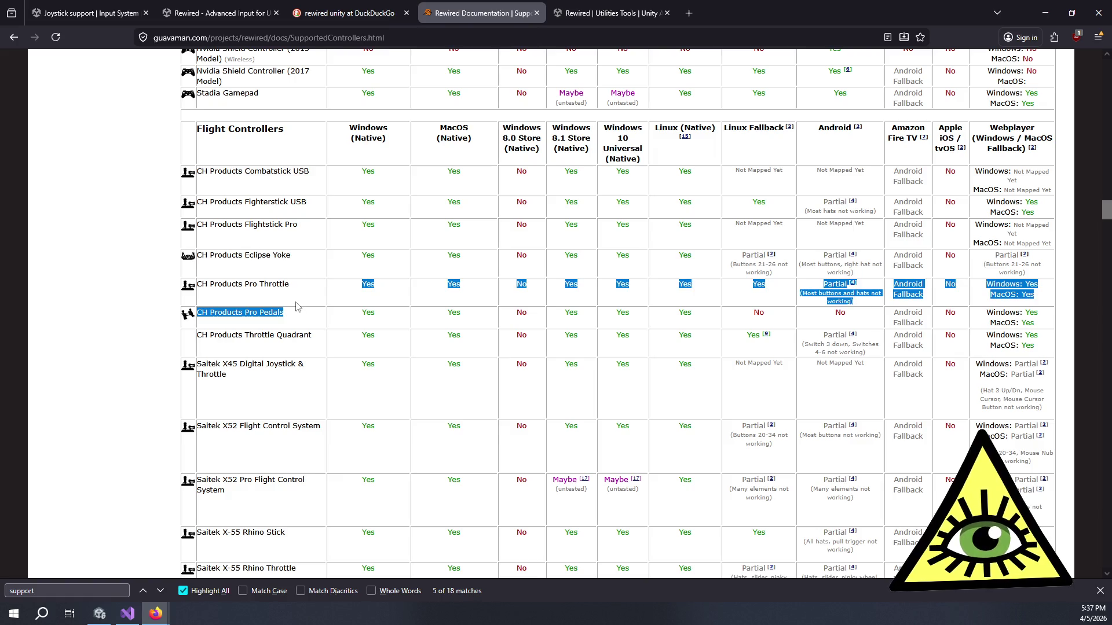
pyautogui.click(297, 303)
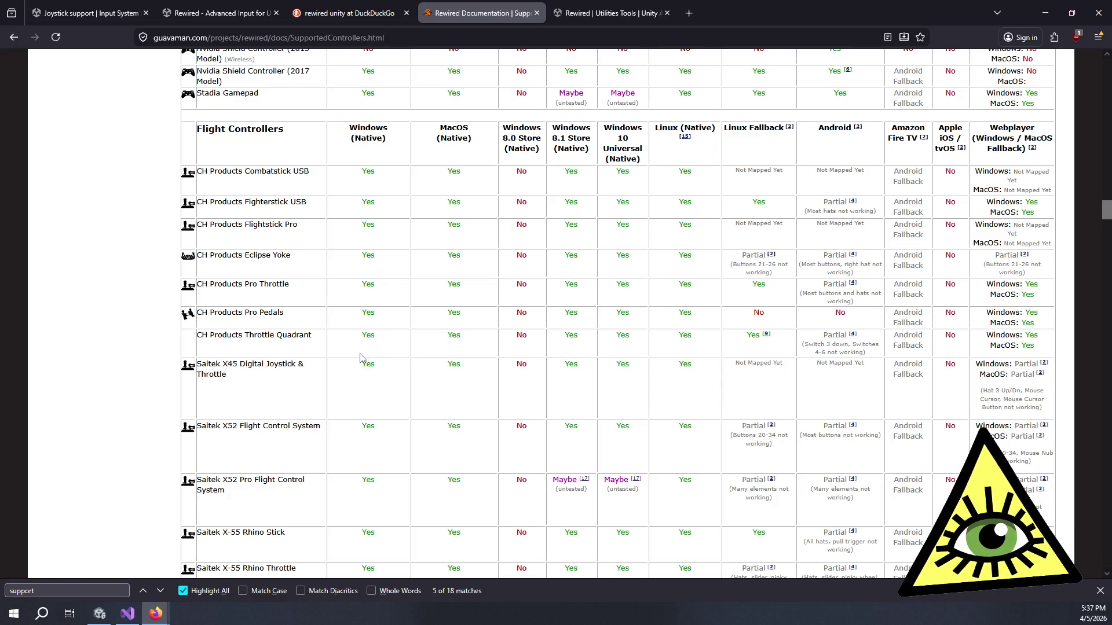
# Step: Scroll further through the flight sticks and highlight the T.16000M model name
pyautogui.scroll(-4, 359, 352)
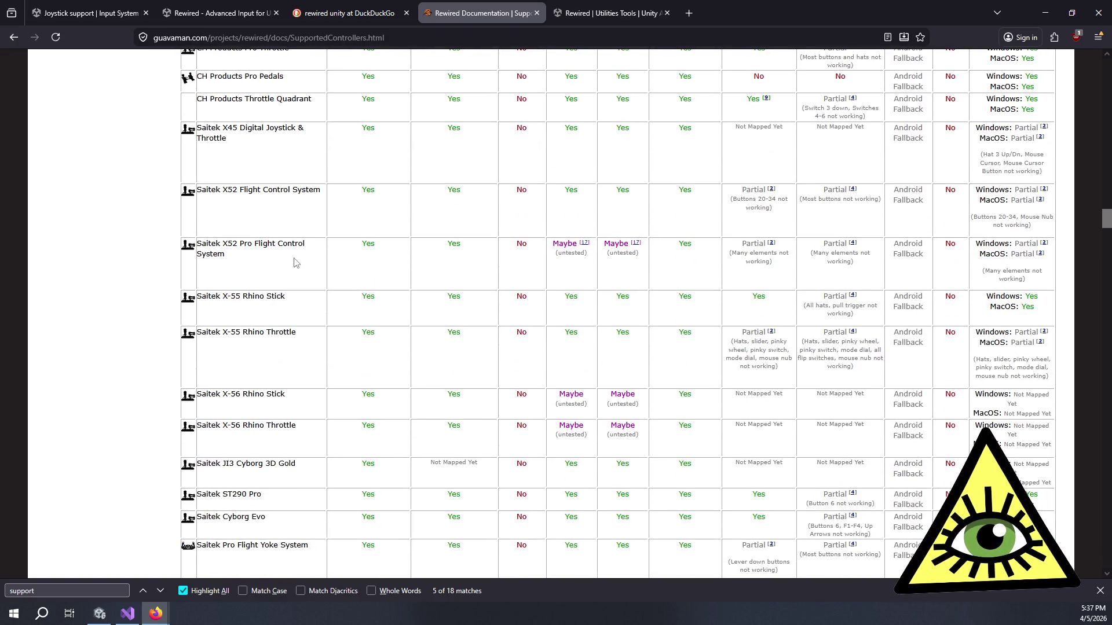
pyautogui.scroll(4, 324, 264)
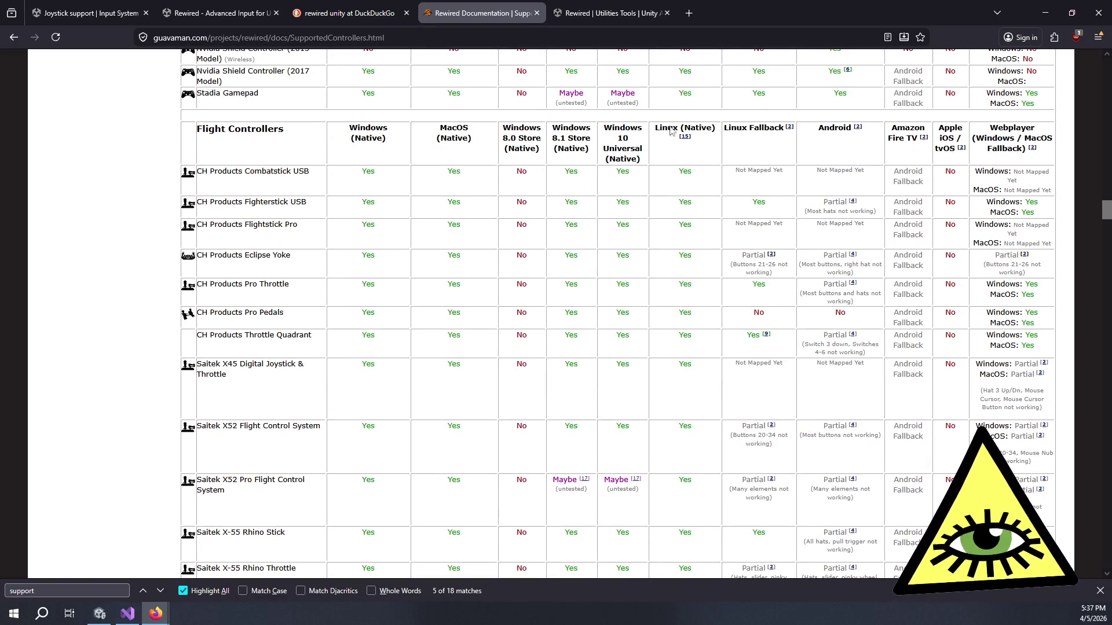
pyautogui.scroll(1, 710, 191)
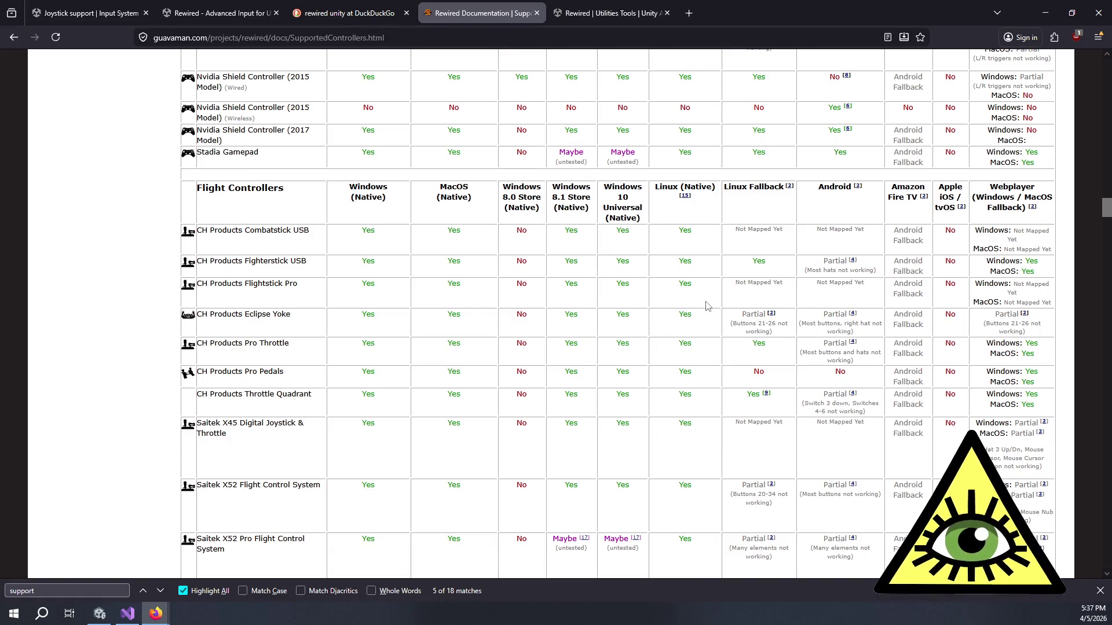
pyautogui.scroll(-8, 710, 294)
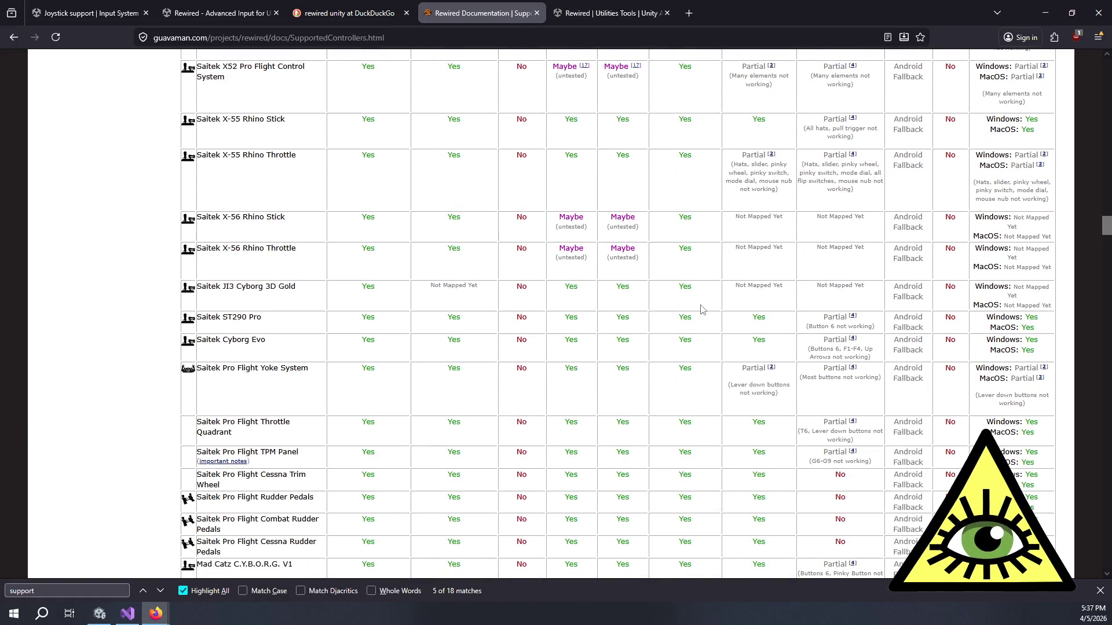
pyautogui.scroll(-2, 698, 307)
pyautogui.scroll(-2, 210, 244)
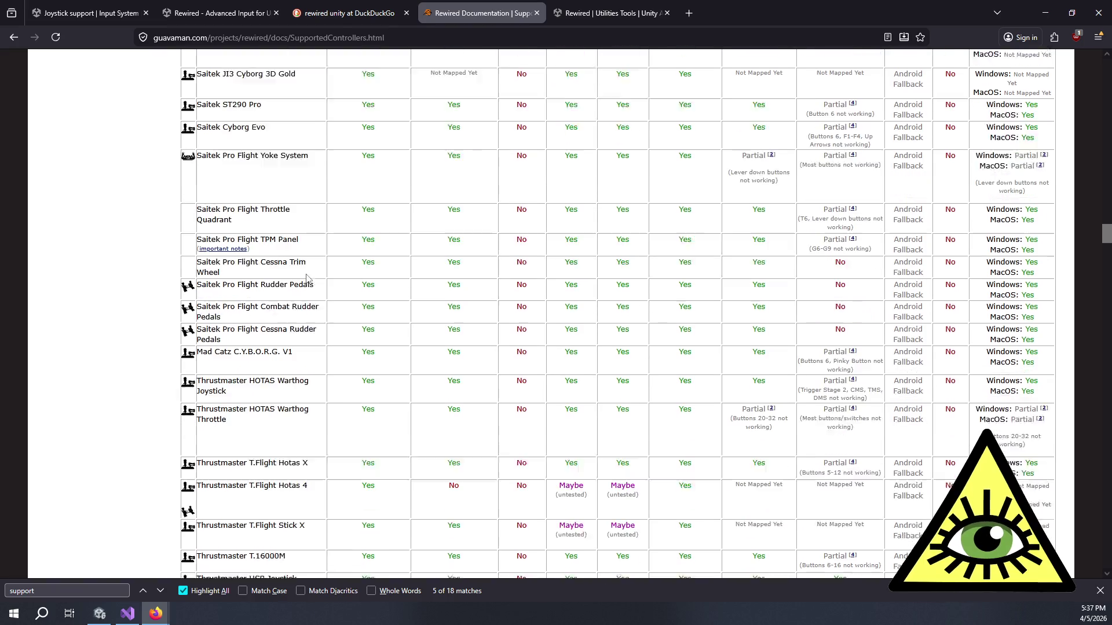
pyautogui.scroll(-2, 274, 320)
pyautogui.scroll(-4, 300, 292)
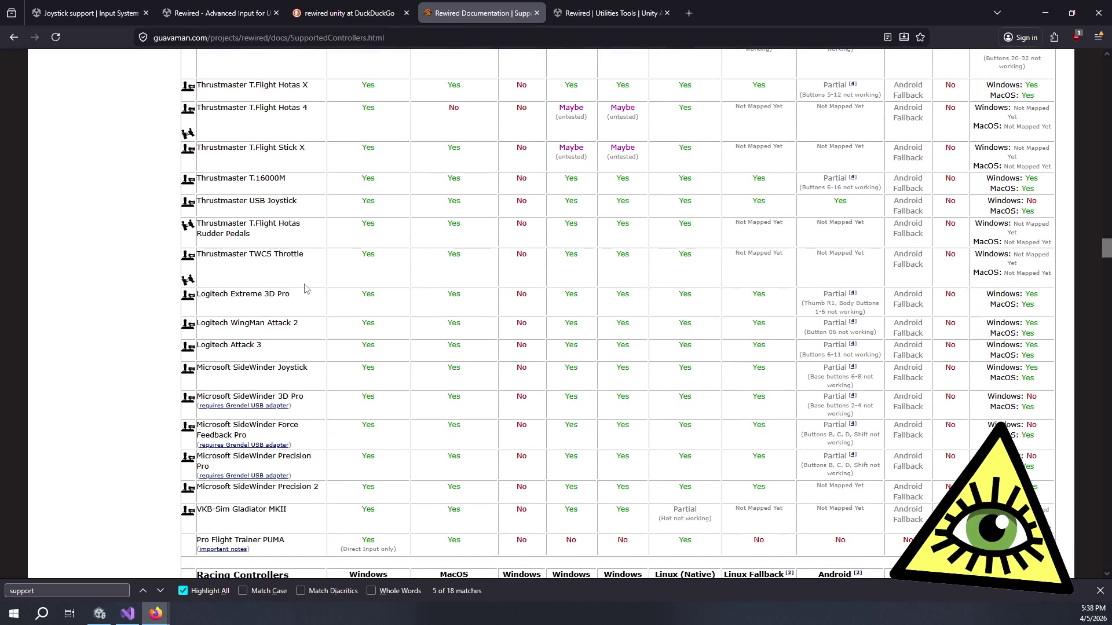
pyautogui.moveTo(286, 178); pyautogui.dragTo(249, 179)
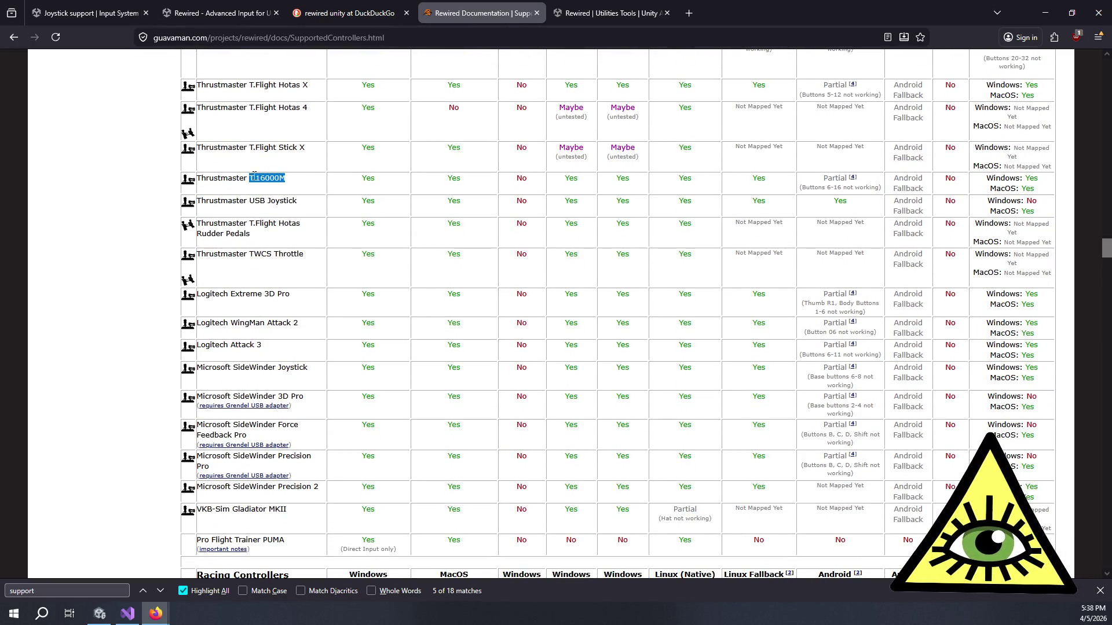
pyautogui.click(297, 188)
pyautogui.moveTo(297, 190); pyautogui.dragTo(248, 182)
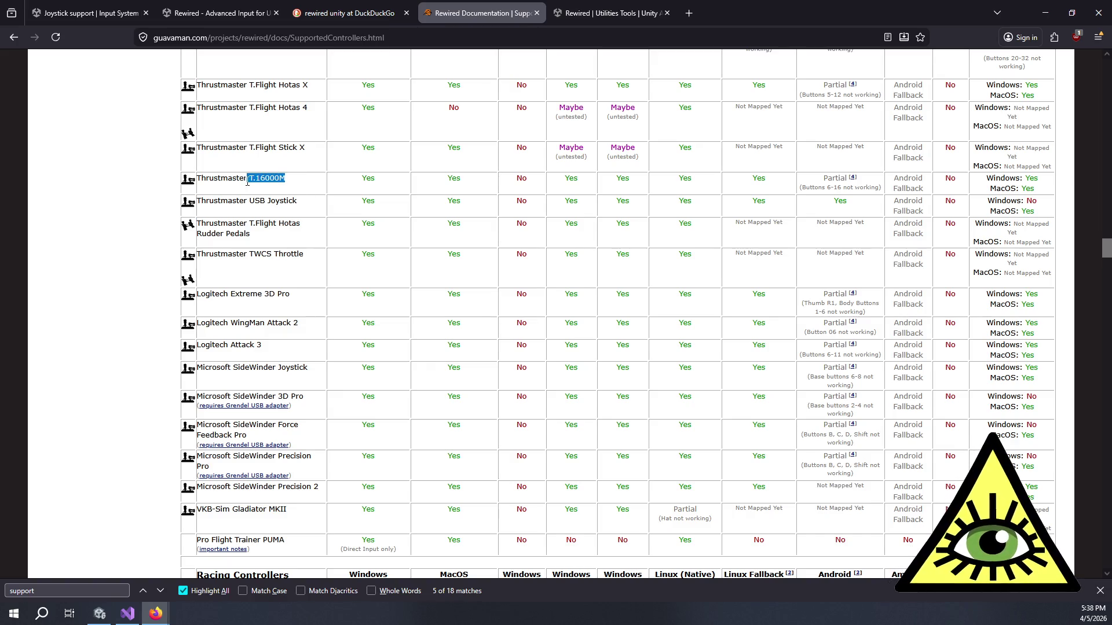
pyautogui.click(298, 185)
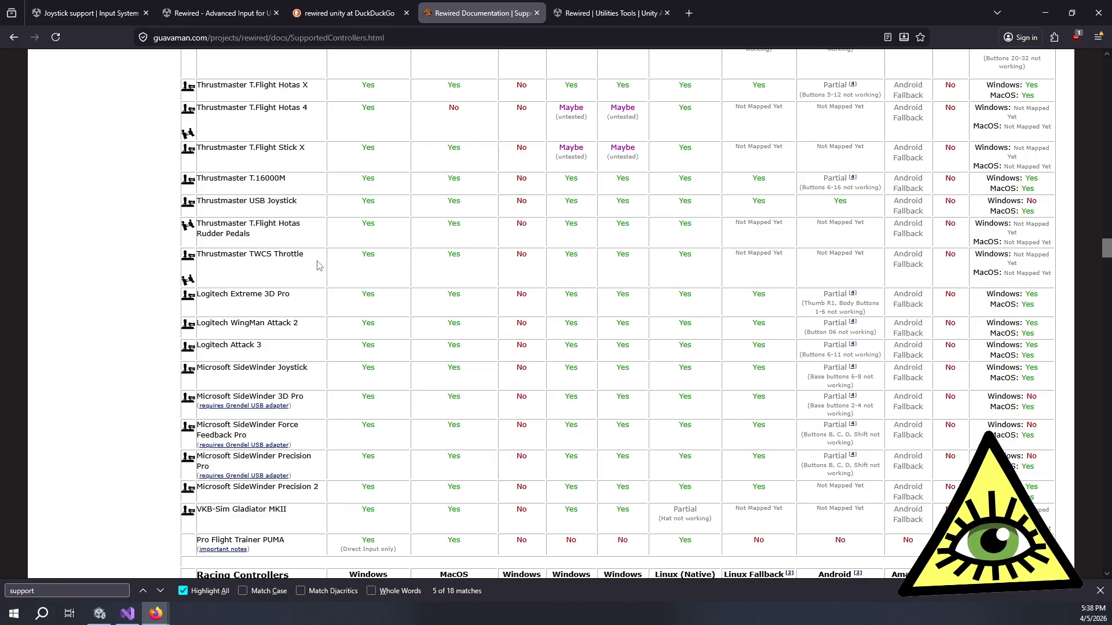
# Step: Mark the VKB-Sim Gladiator MKII row's Windows and MacOS support and its name
pyautogui.scroll(-2, 318, 266)
pyautogui.scroll(5, 321, 272)
pyautogui.scroll(4, 320, 276)
pyautogui.scroll(-10, 327, 286)
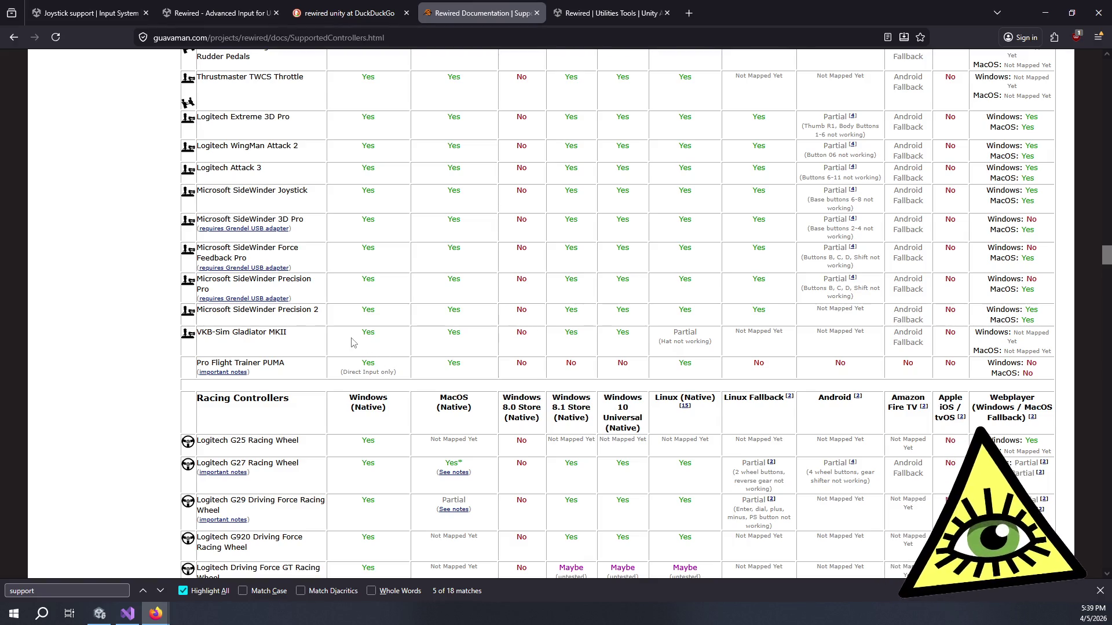
pyautogui.moveTo(371, 341); pyautogui.dragTo(480, 347)
pyautogui.click(301, 329)
pyautogui.moveTo(298, 334); pyautogui.dragTo(197, 334)
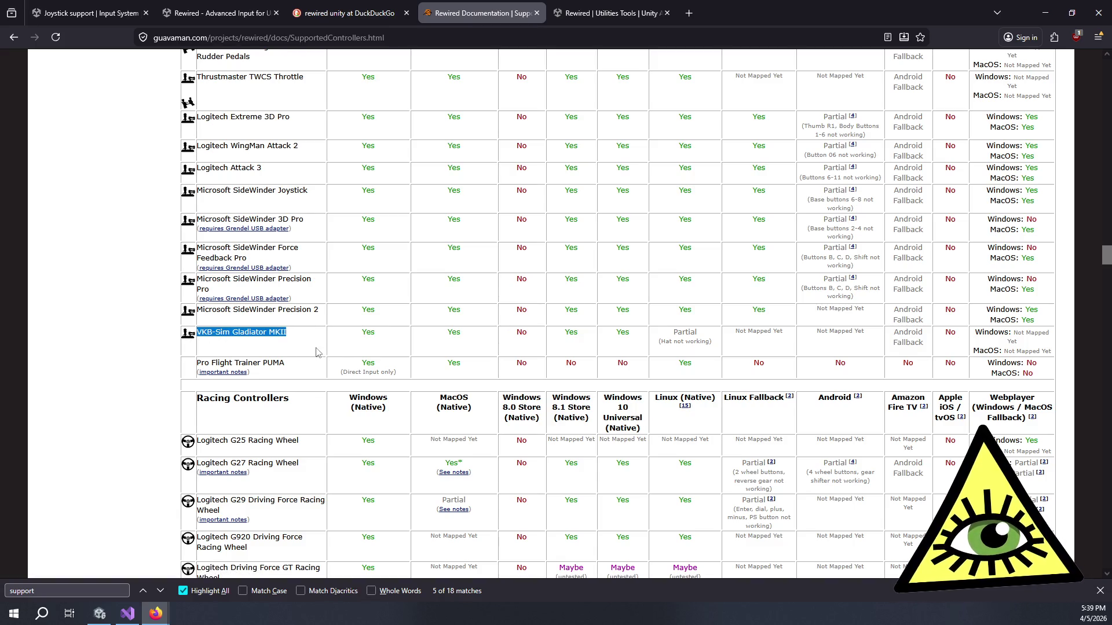
# Step: Scroll past the racing, specialty, remote, VR and console tables to 'All other controllers not listed above'
pyautogui.scroll(-15, 328, 349)
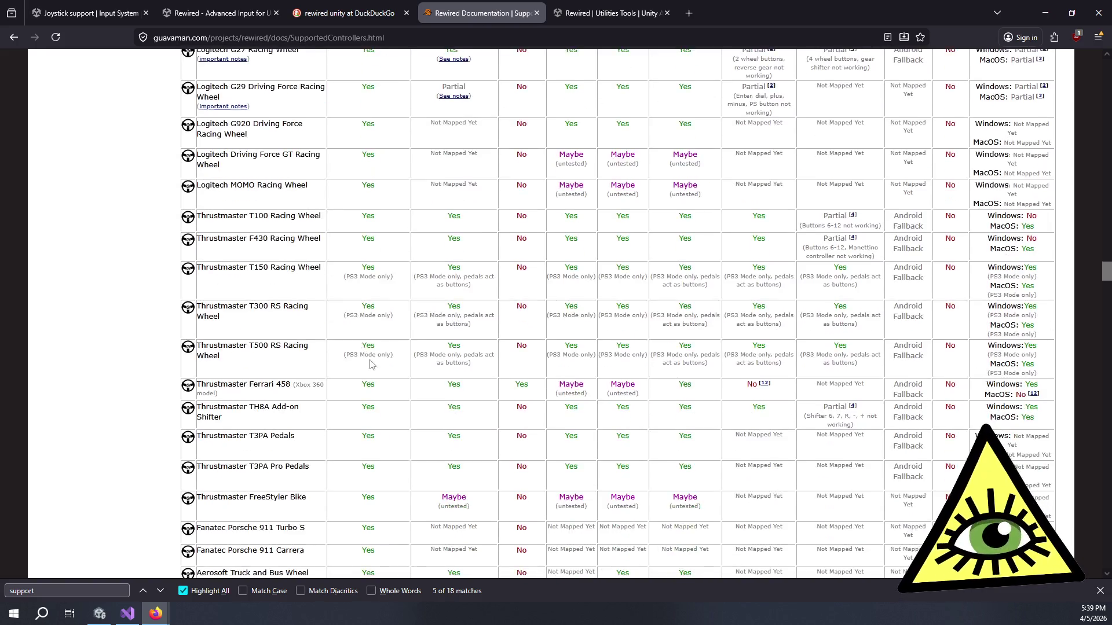
pyautogui.scroll(5, 382, 359)
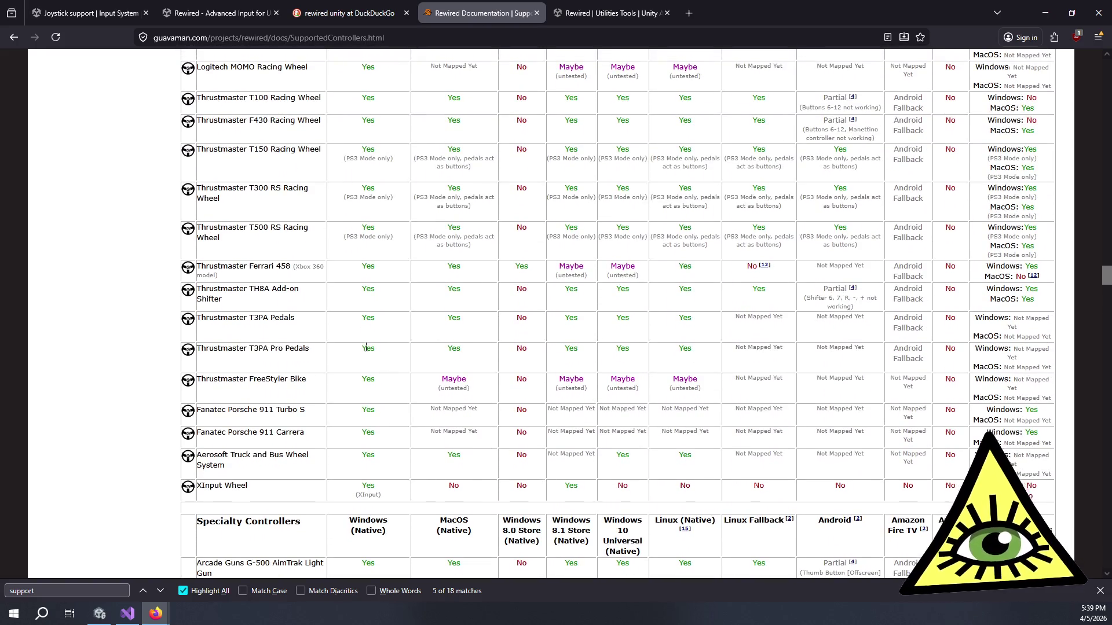
pyautogui.scroll(-8, 381, 351)
pyautogui.scroll(3, 383, 352)
pyautogui.scroll(-2, 388, 348)
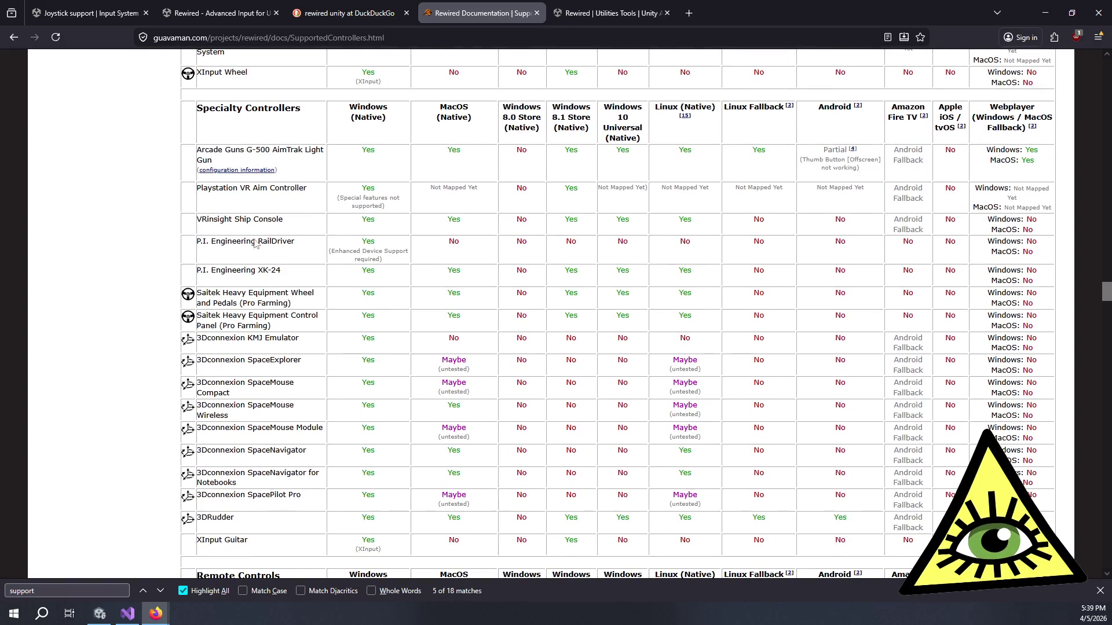
pyautogui.scroll(-2, 347, 451)
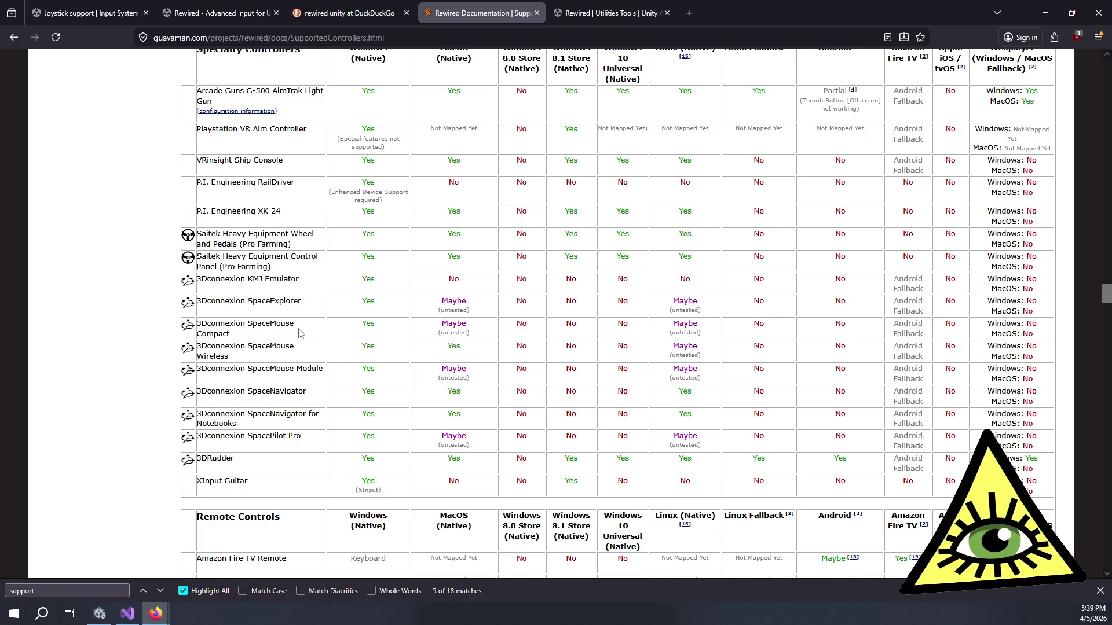
pyautogui.scroll(-3, 280, 327)
pyautogui.scroll(-7, 286, 338)
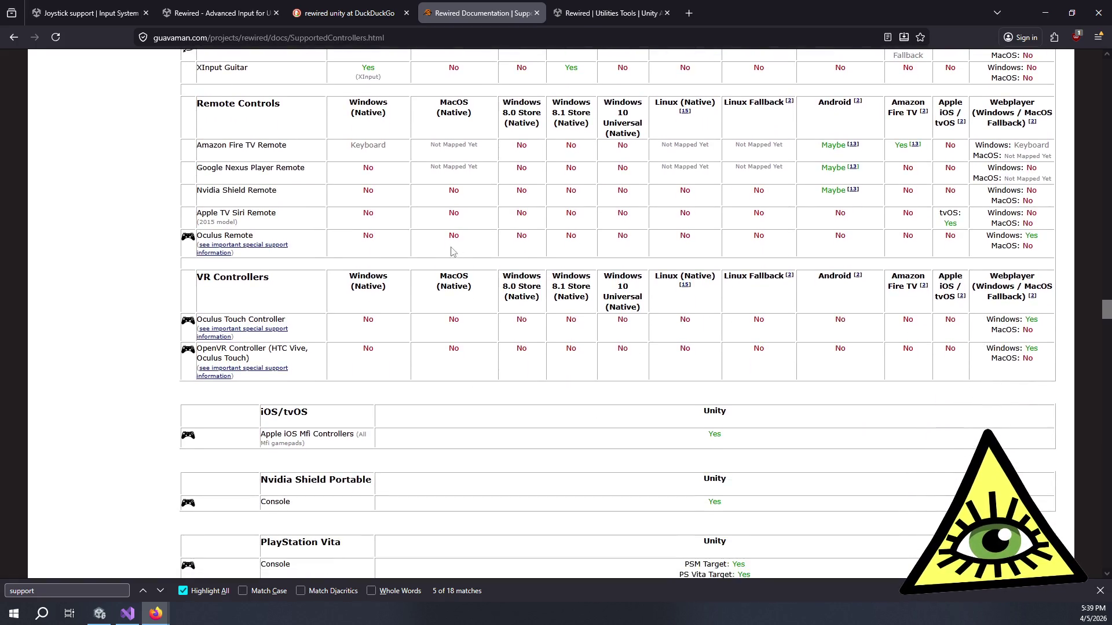
pyautogui.scroll(-13, 453, 255)
pyautogui.scroll(4, 461, 254)
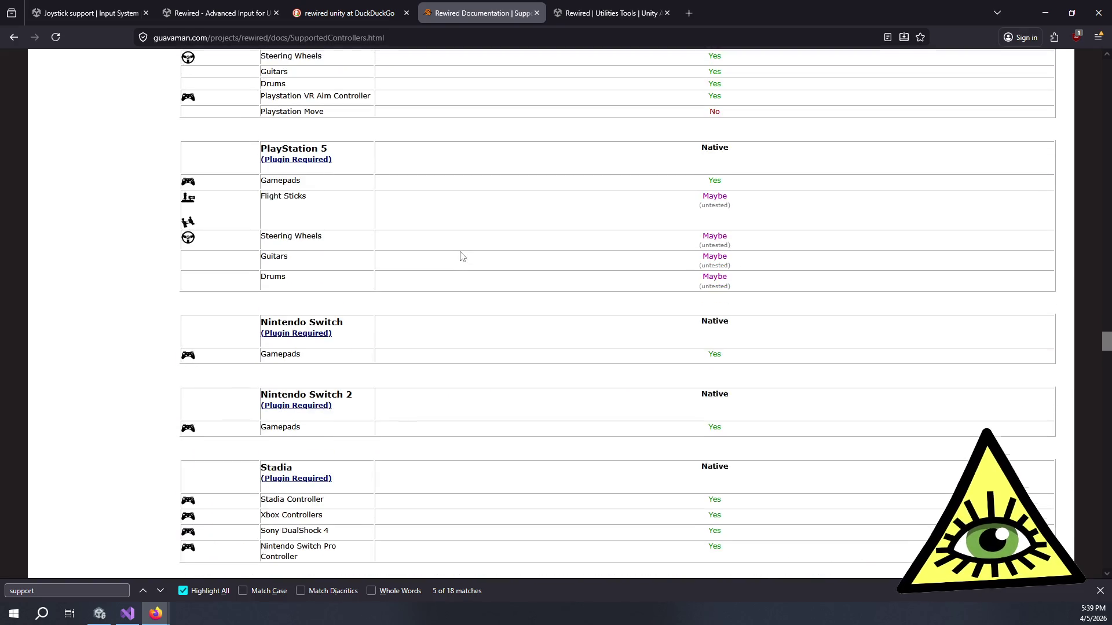
pyautogui.scroll(-9, 457, 276)
pyautogui.scroll(2, 457, 276)
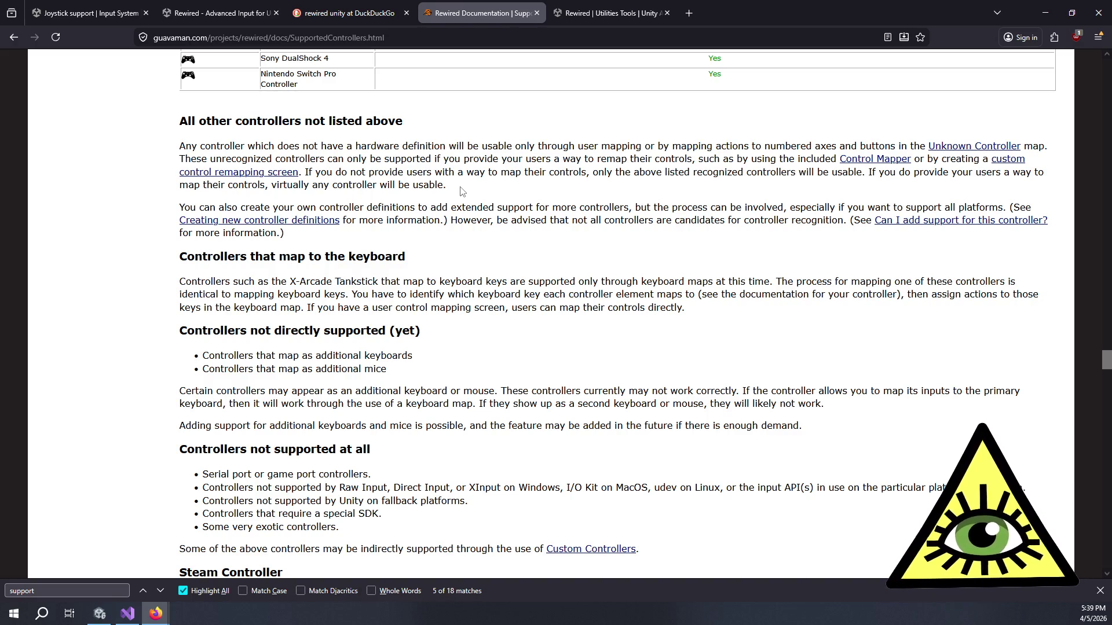
# Step: Highlight the Control Mapper remapping sentences for unrecognized controllers, then switch to Visual Studio
pyautogui.moveTo(342, 173)
pyautogui.mouseDown()
pyautogui.moveTo(895, 172)
pyautogui.moveTo(881, 193)
pyautogui.mouseUp()
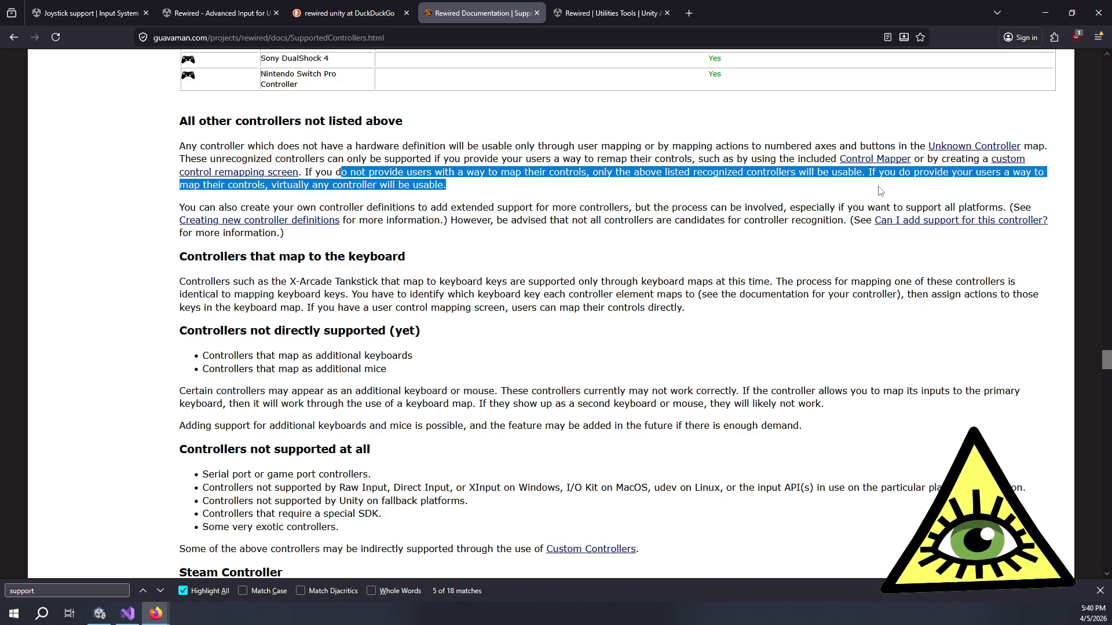
pyautogui.click(548, 196)
pyautogui.moveTo(447, 185); pyautogui.dragTo(309, 170)
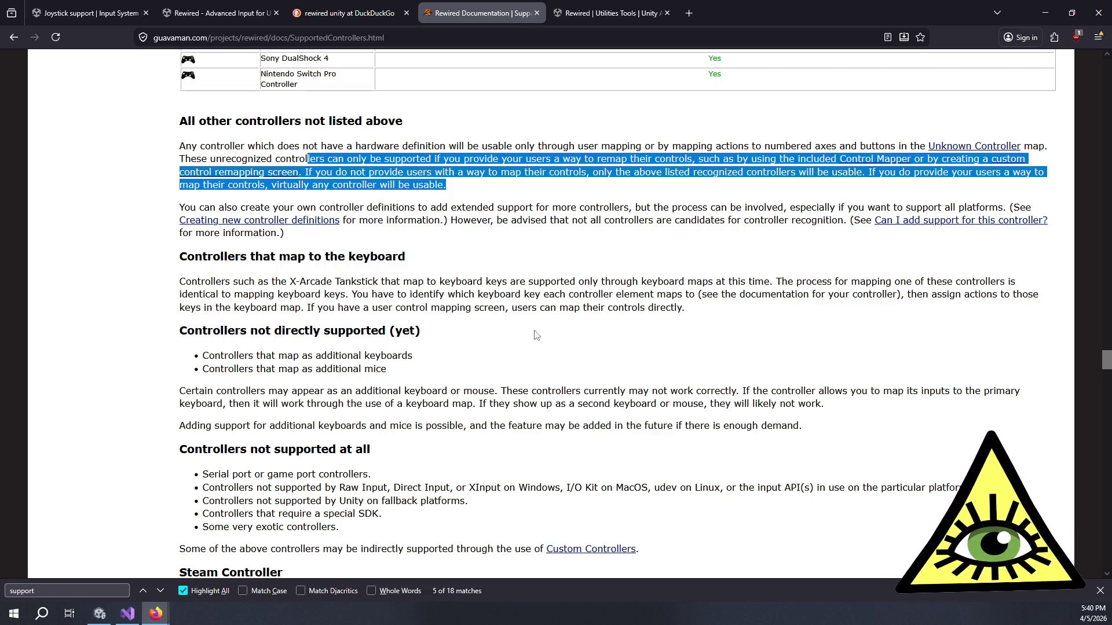
pyautogui.hotkey('alt', 'Tab')
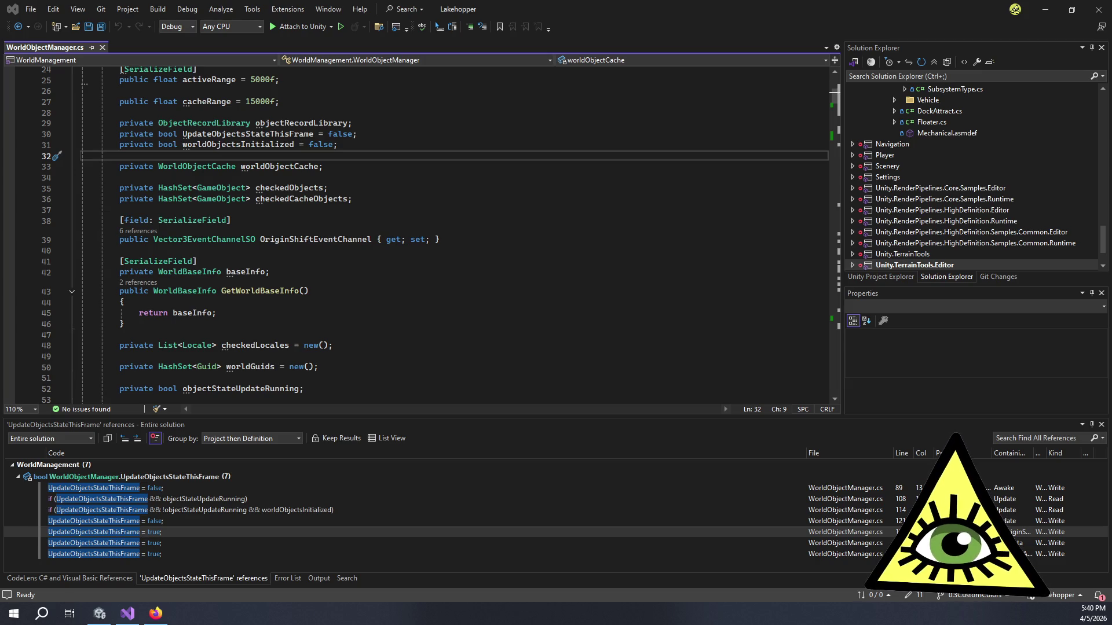
# Step: Switch back to the Firefox window with the Rewired Asset Store release notes
pyautogui.hotkey('alt', 'Tab')
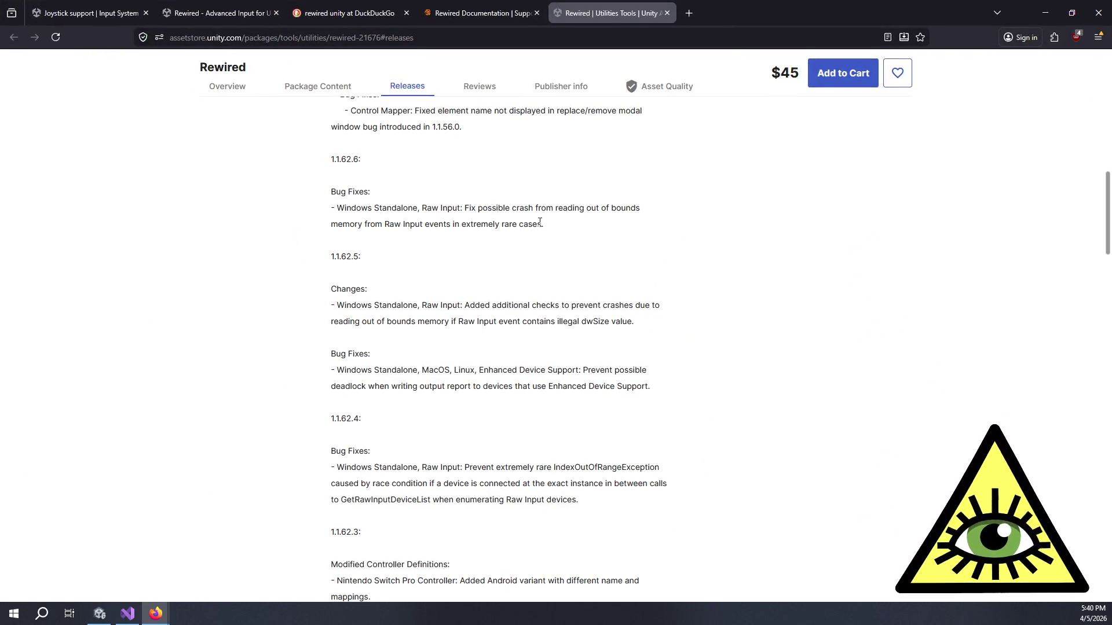
# Step: Scroll the release notes and select the 1.1.62.2 Glyphs Pack bug-fix entry
pyautogui.scroll(-5, 533, 223)
pyautogui.scroll(-1, 527, 214)
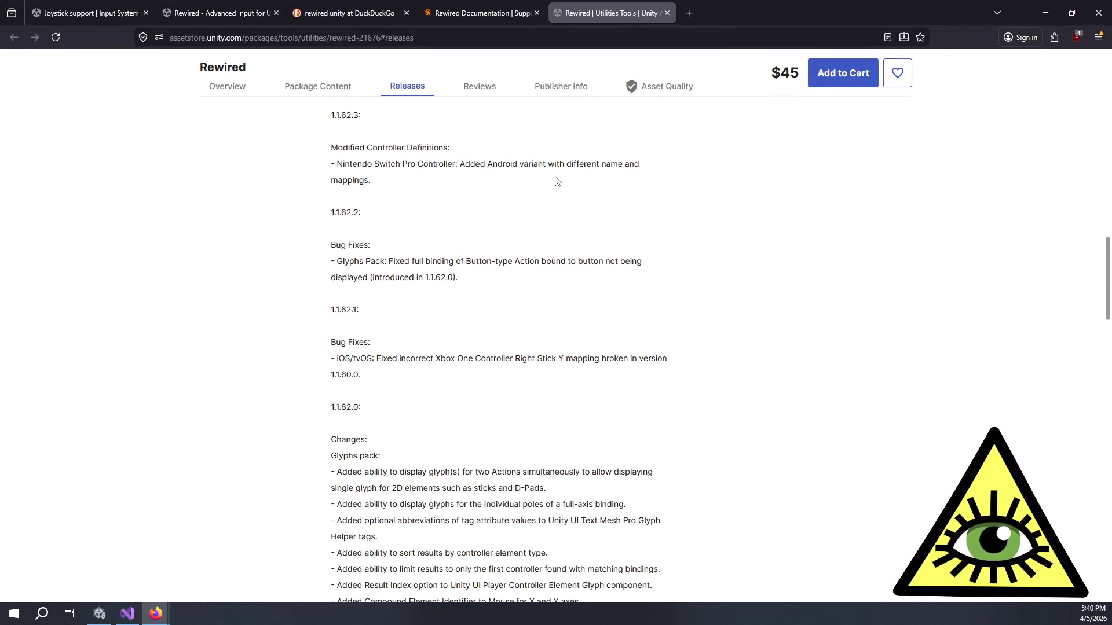
pyautogui.scroll(-1, 557, 182)
pyautogui.tripleClick(540, 185)
pyautogui.click(561, 209)
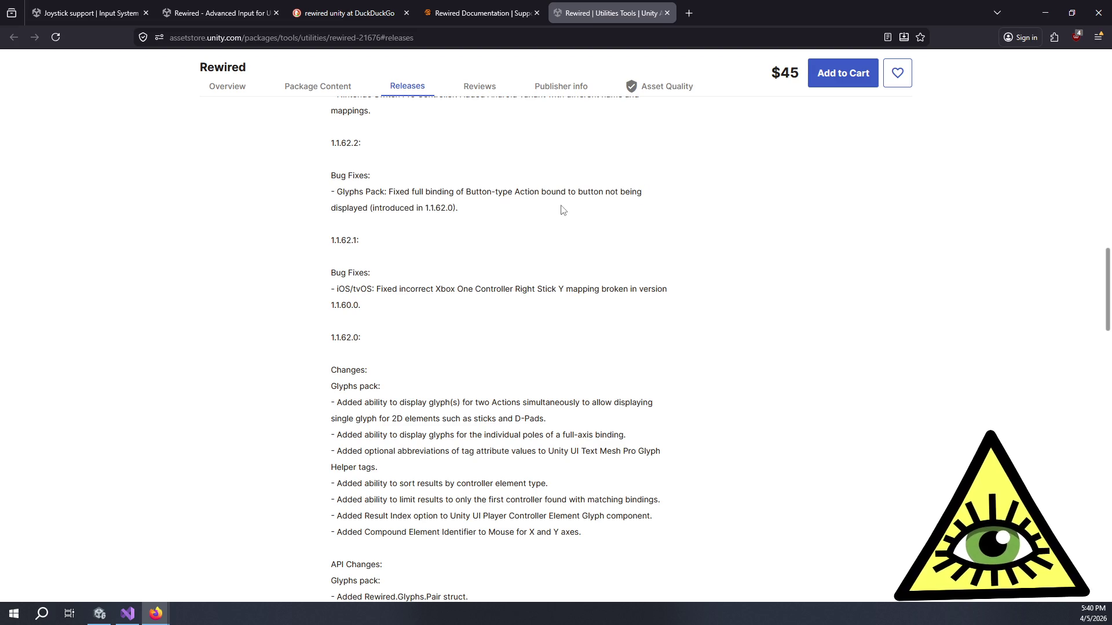
pyautogui.tripleClick(558, 205)
pyautogui.tripleClick(565, 168)
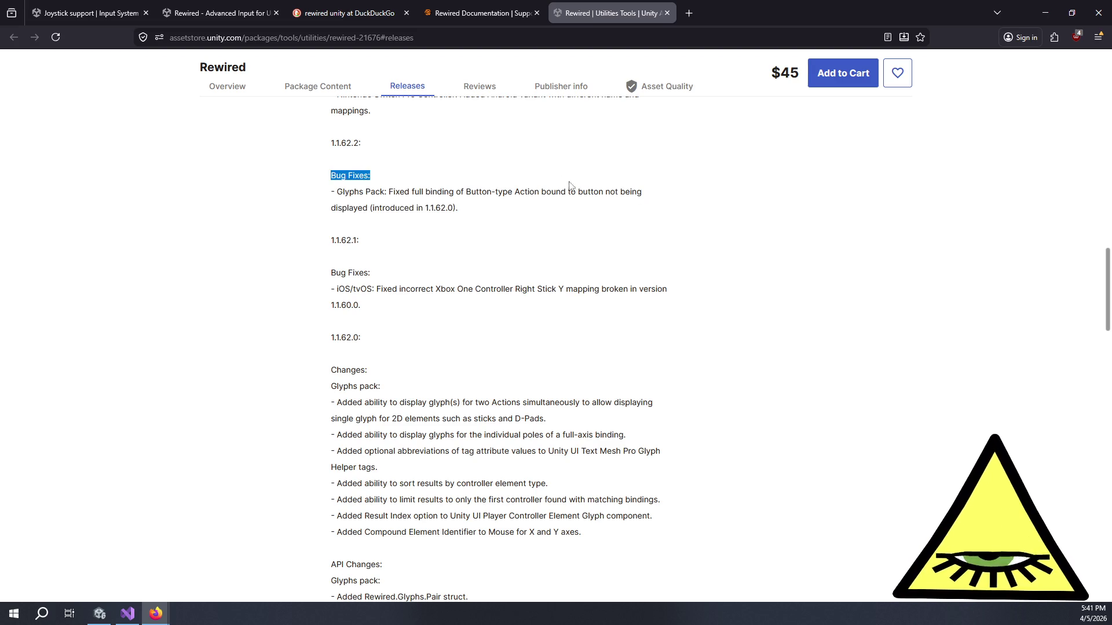
pyautogui.moveTo(569, 183); pyautogui.dragTo(589, 218)
pyautogui.click(589, 219)
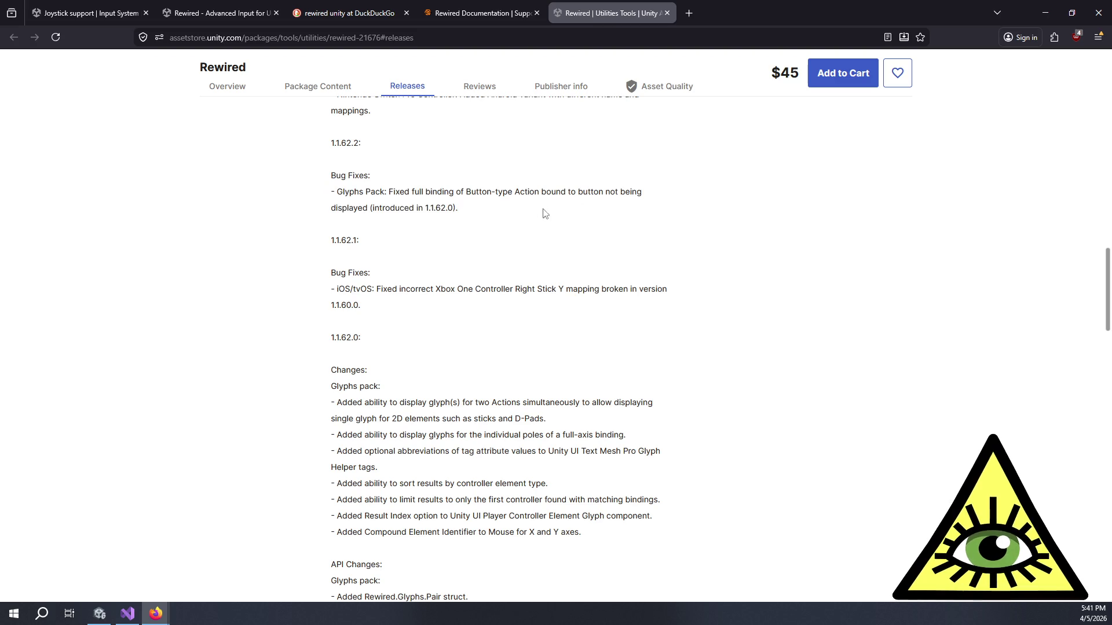
# Step: Go over the 1.1.62.0 changes and continue down to 'View complete release notes history'
pyautogui.scroll(-2, 544, 213)
pyautogui.moveTo(479, 215)
pyautogui.mouseDown()
pyautogui.moveTo(637, 397)
pyautogui.moveTo(603, 347)
pyautogui.moveTo(563, 206)
pyautogui.mouseUp()
pyautogui.click(636, 397)
pyautogui.click(563, 205)
pyautogui.scroll(-3, 569, 209)
pyautogui.scroll(-5, 575, 226)
pyautogui.scroll(-5, 579, 249)
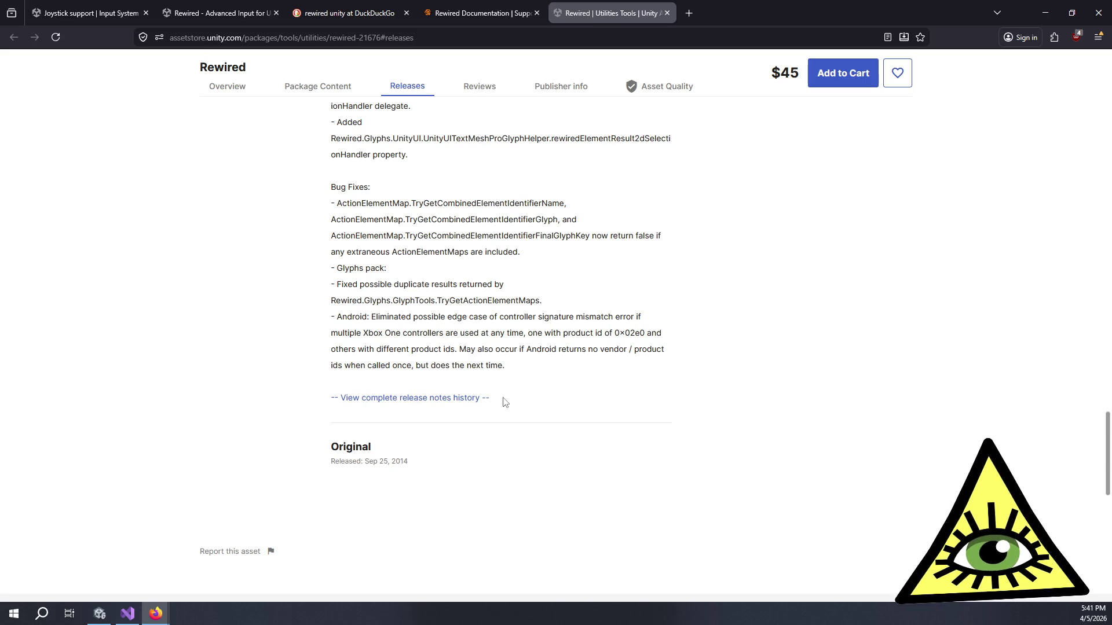
# Step: Open the complete release-notes history, then show the Rewired 1.1.62.7 docs home's Essentials and Concepts sections
pyautogui.click(462, 398)
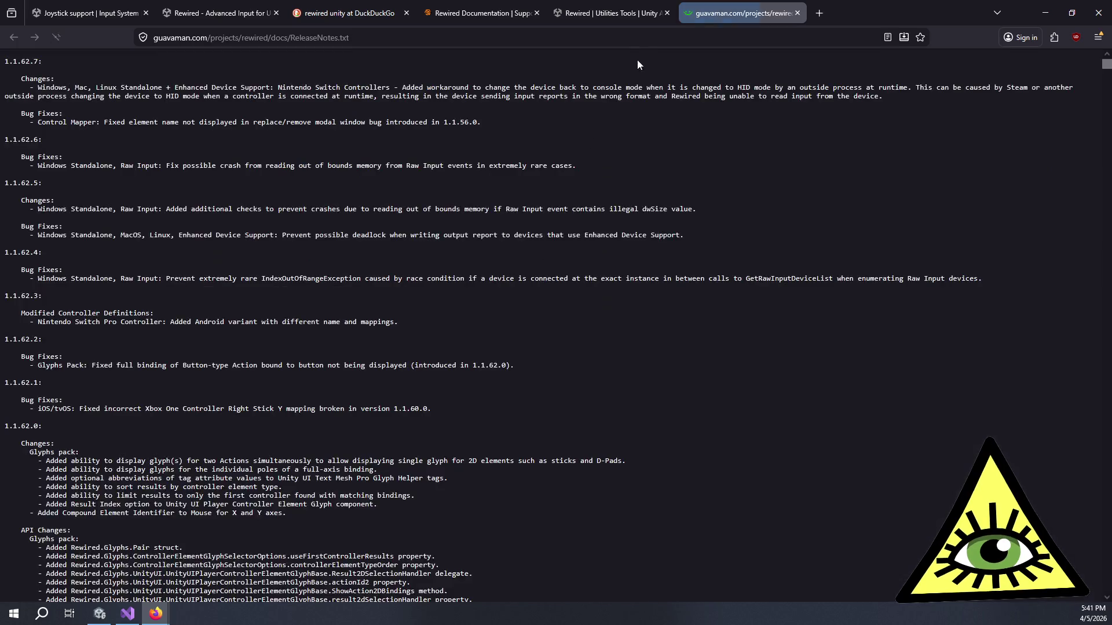
pyautogui.scroll(-5, 694, 181)
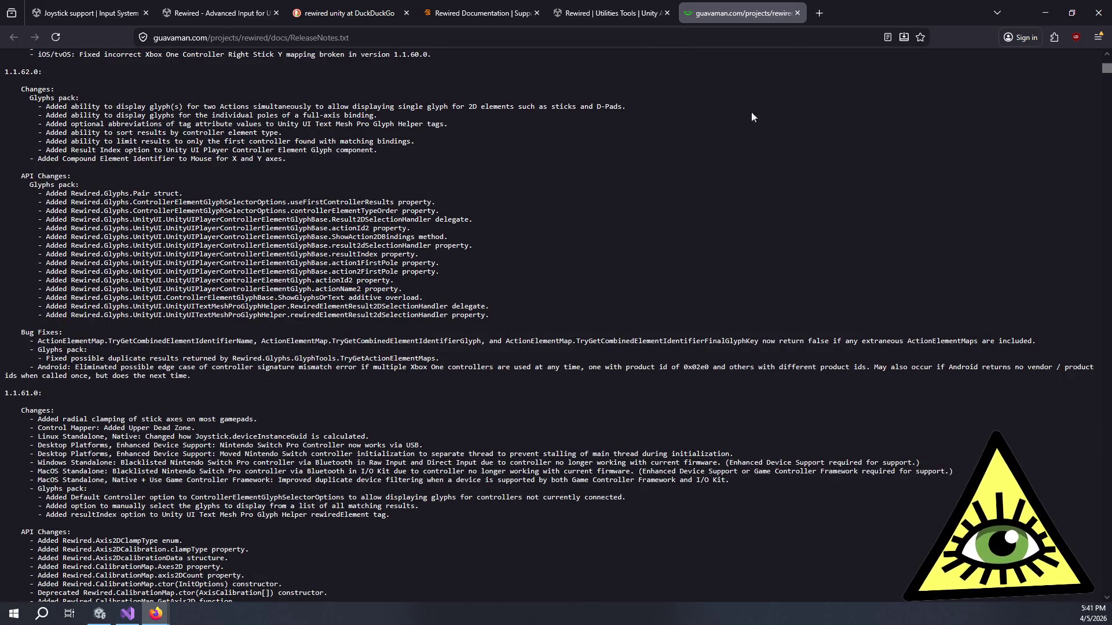
pyautogui.click(1044, 13)
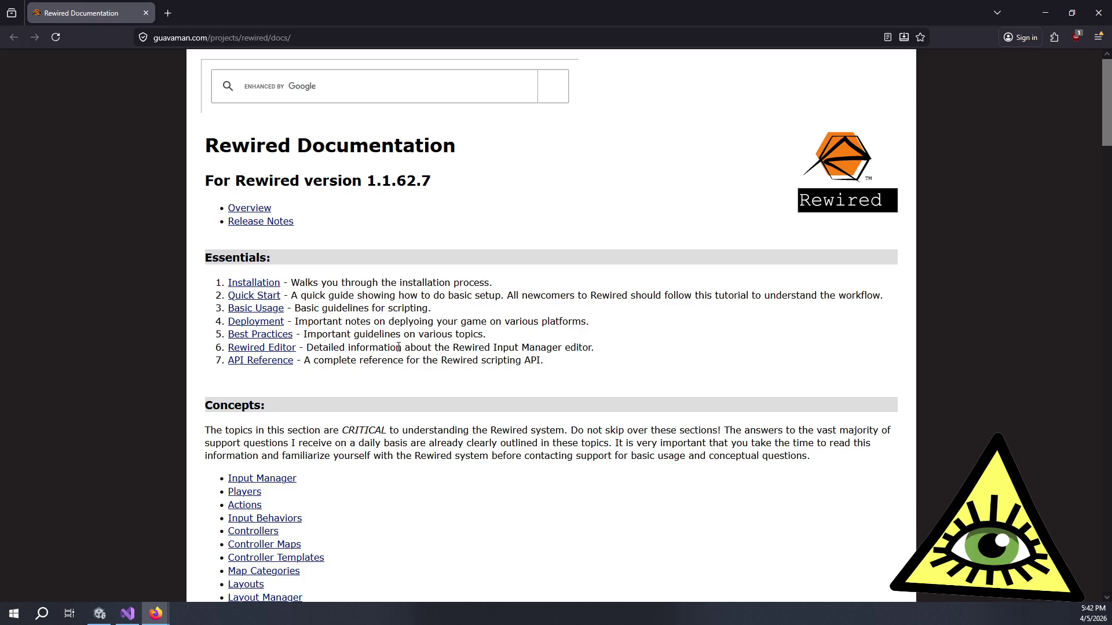
pyautogui.scroll(-3, 521, 316)
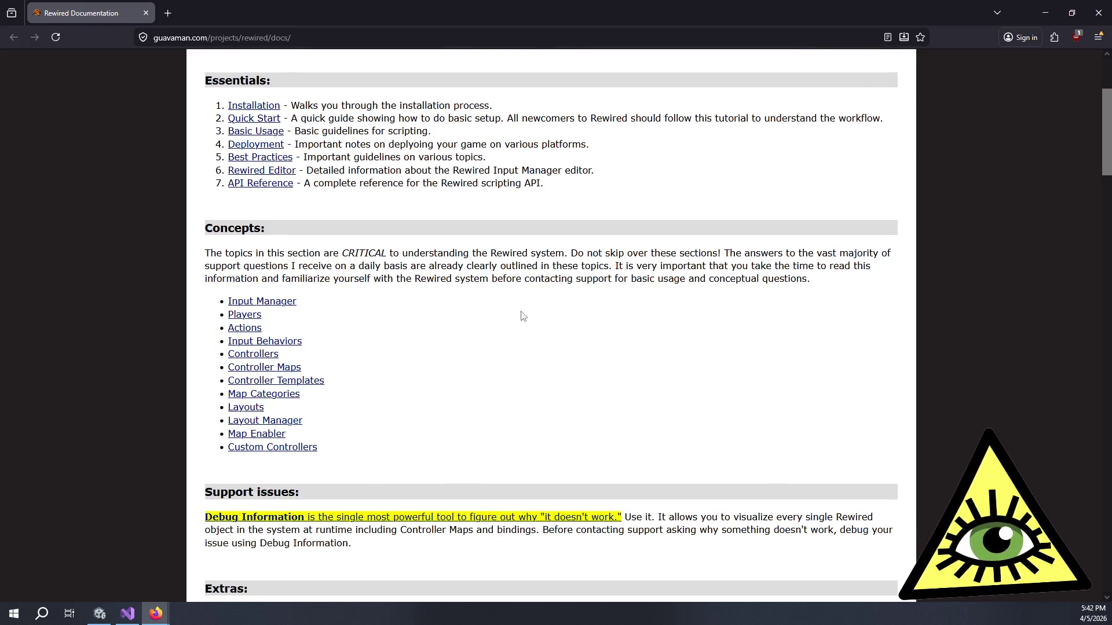
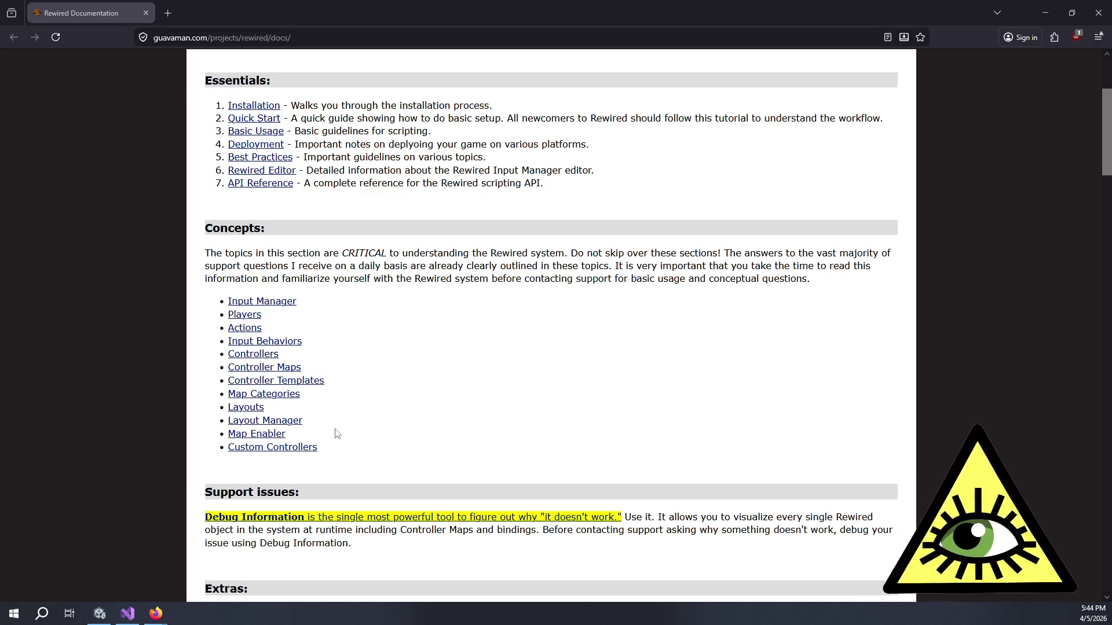
# Step: Read the Concepts warning paragraph on the Rewired docs index page
pyautogui.click(401, 296)
pyautogui.moveTo(341, 253)
pyautogui.mouseDown()
pyautogui.moveTo(389, 265)
pyautogui.moveTo(544, 268)
pyautogui.moveTo(571, 280)
pyautogui.moveTo(322, 258)
pyautogui.mouseUp()
pyautogui.click(572, 280)
pyautogui.click(322, 260)
pyautogui.rightClick(322, 262)
pyautogui.press('Escape')
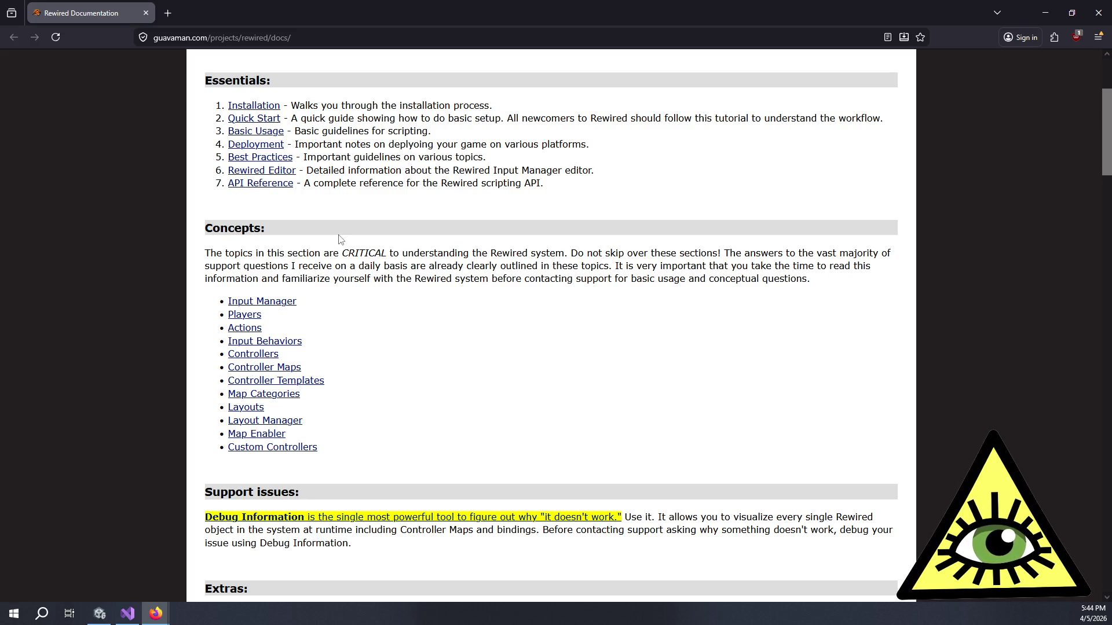
pyautogui.scroll(3, 337, 223)
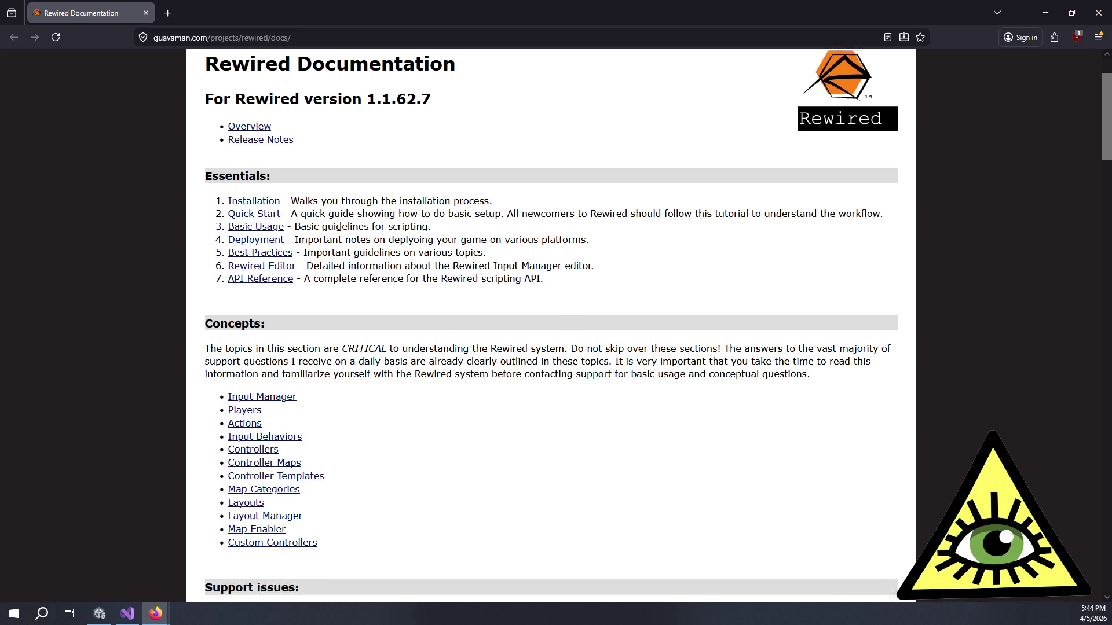
pyautogui.scroll(-3, 339, 227)
# Step: Open Input Manager, Players, Actions, Input Behaviors, Controllers, Maps, Templates and the rest in background tabs
pyautogui.middleClick(261, 302)
pyautogui.middleClick(245, 316)
pyautogui.middleClick(245, 329)
pyautogui.middleClick(267, 346)
pyautogui.middleClick(258, 356)
pyautogui.middleClick(263, 369)
pyautogui.middleClick(275, 383)
pyautogui.middleClick(263, 395)
pyautogui.middleClick(245, 408)
pyautogui.middleClick(265, 422)
pyautogui.middleClick(249, 436)
pyautogui.middleClick(272, 448)
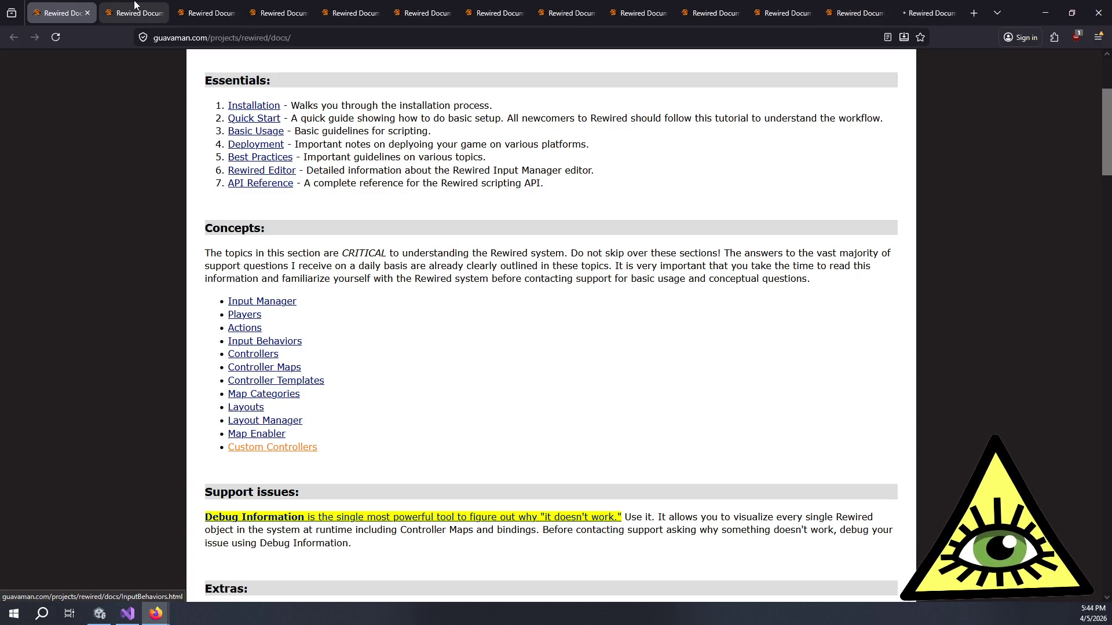
pyautogui.moveTo(133, 5)
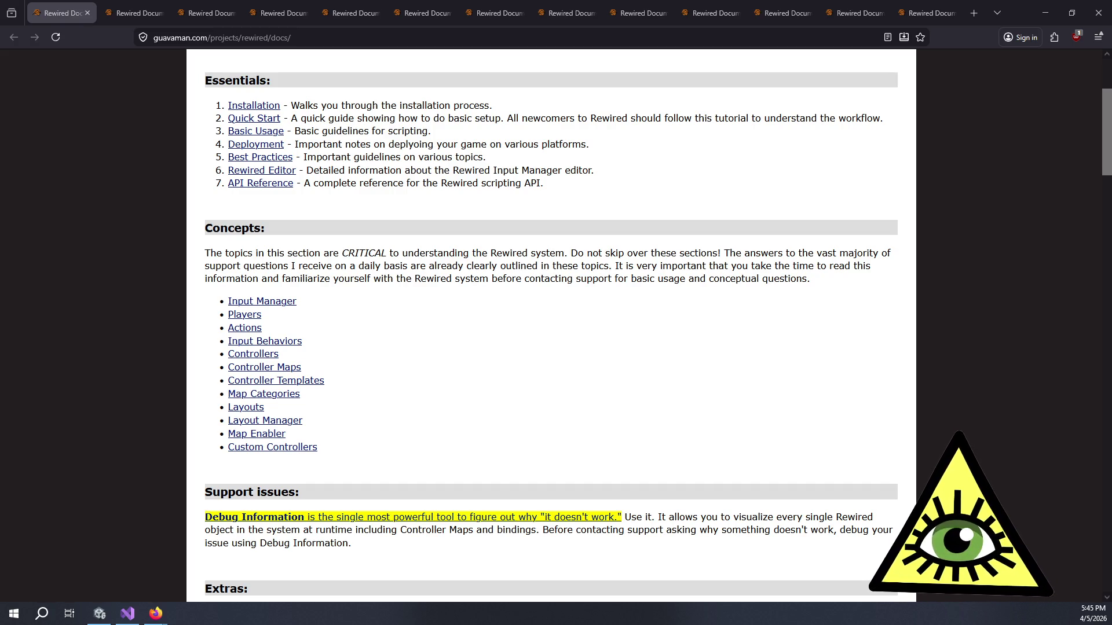
pyautogui.click(156, 6)
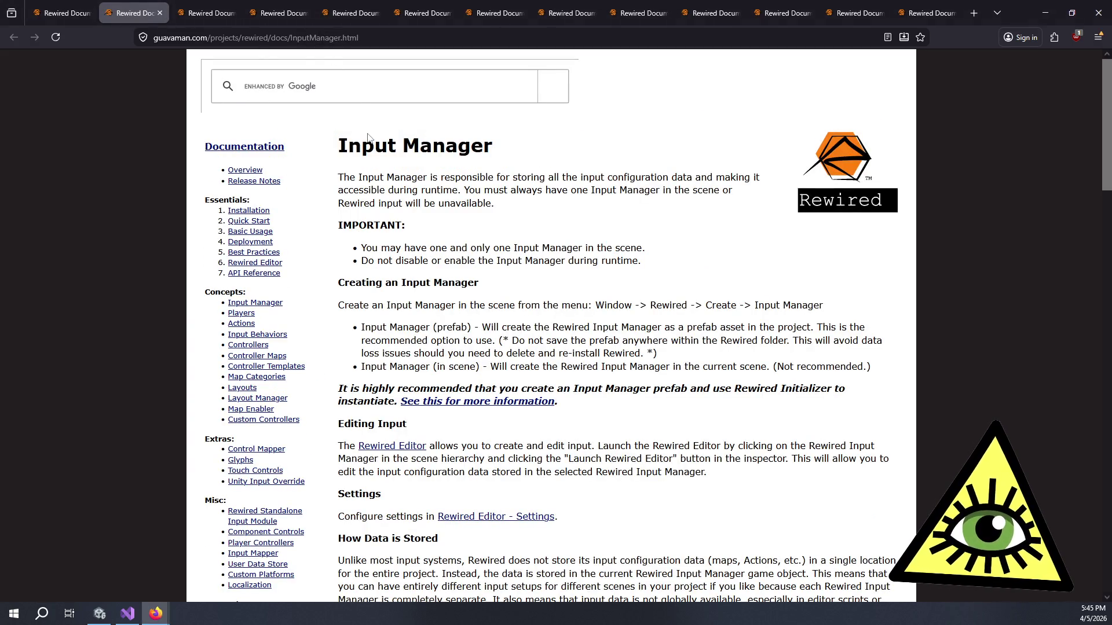
# Step: Read the Input Manager introduction and IMPORTANT notes, highlighting passages along the way
pyautogui.moveTo(360, 138)
pyautogui.mouseDown()
pyautogui.moveTo(486, 202)
pyautogui.moveTo(518, 181)
pyautogui.moveTo(527, 203)
pyautogui.mouseUp()
pyautogui.click(527, 202)
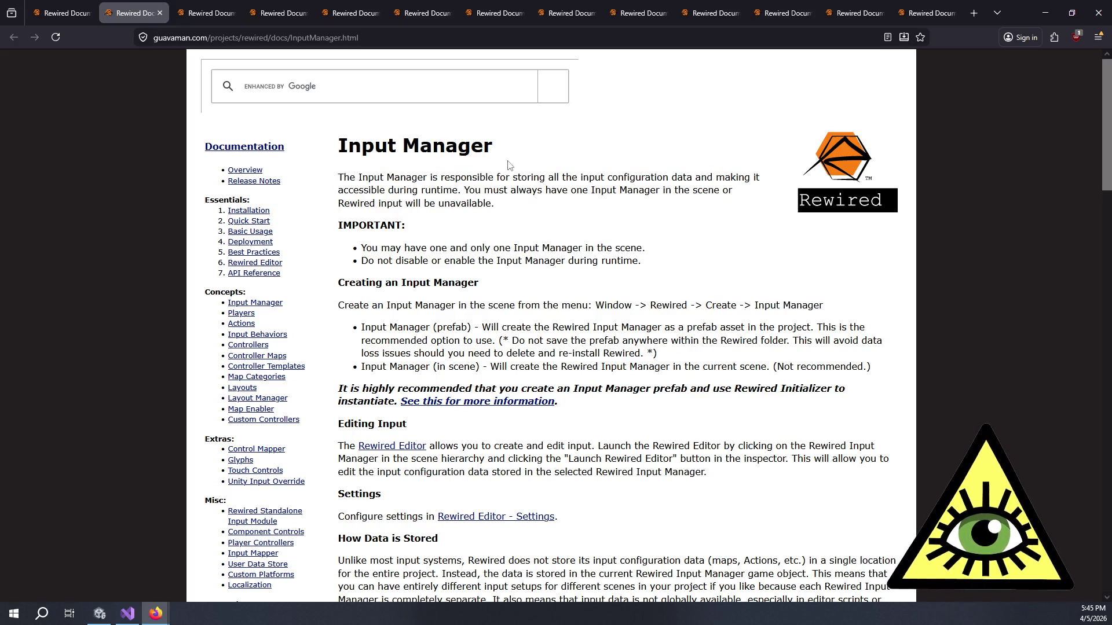
pyautogui.moveTo(513, 211)
pyautogui.mouseDown()
pyautogui.moveTo(342, 186)
pyautogui.moveTo(346, 145)
pyautogui.mouseUp()
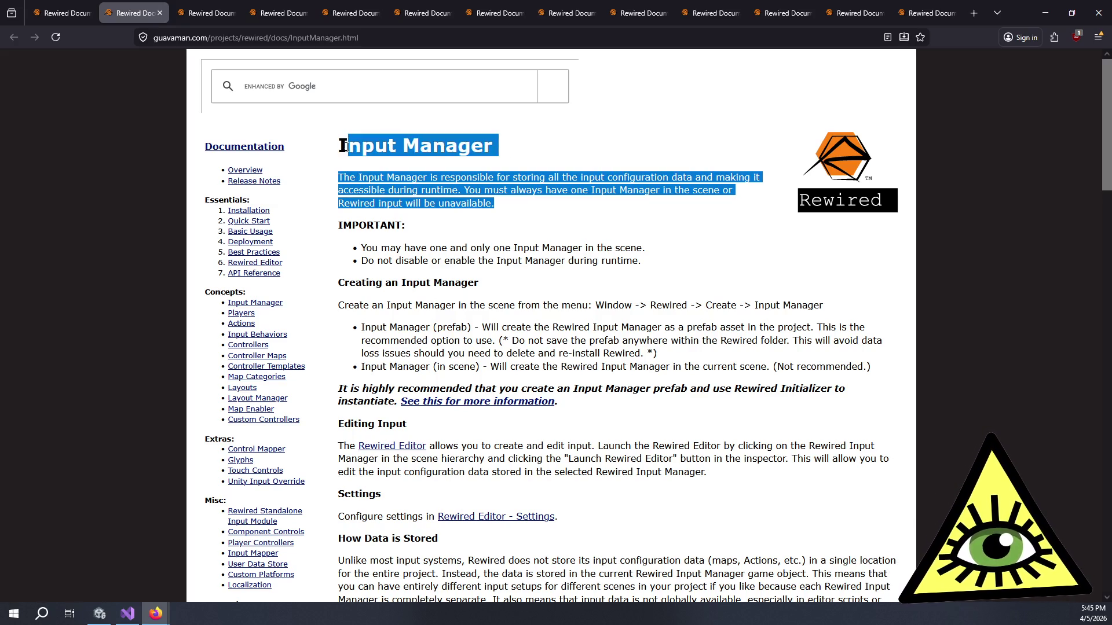
pyautogui.click(413, 144)
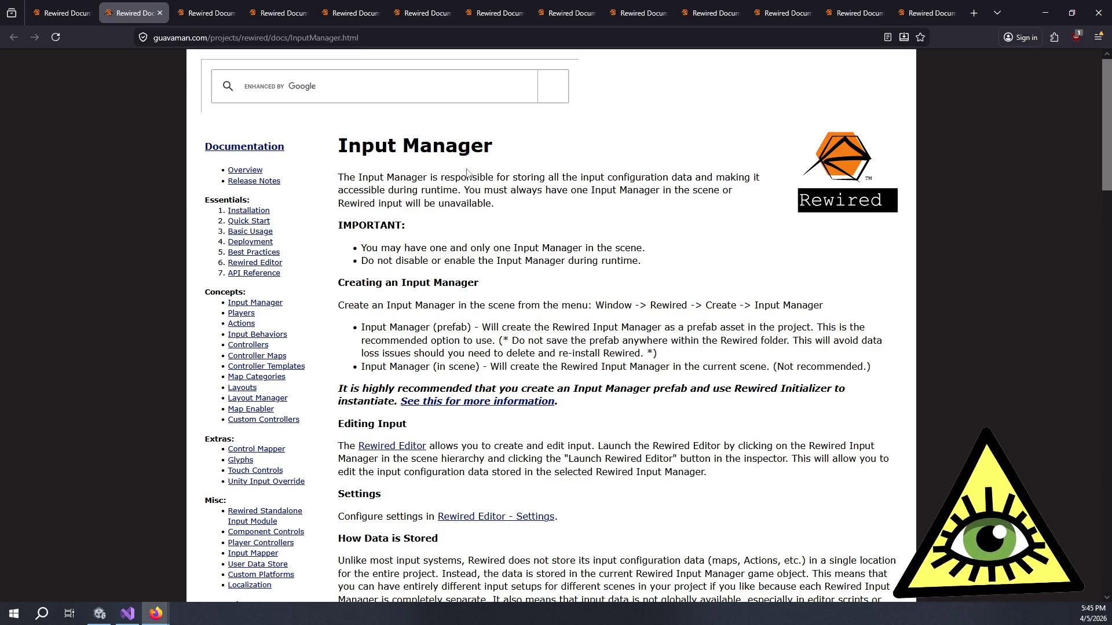
pyautogui.moveTo(628, 204); pyautogui.dragTo(694, 264)
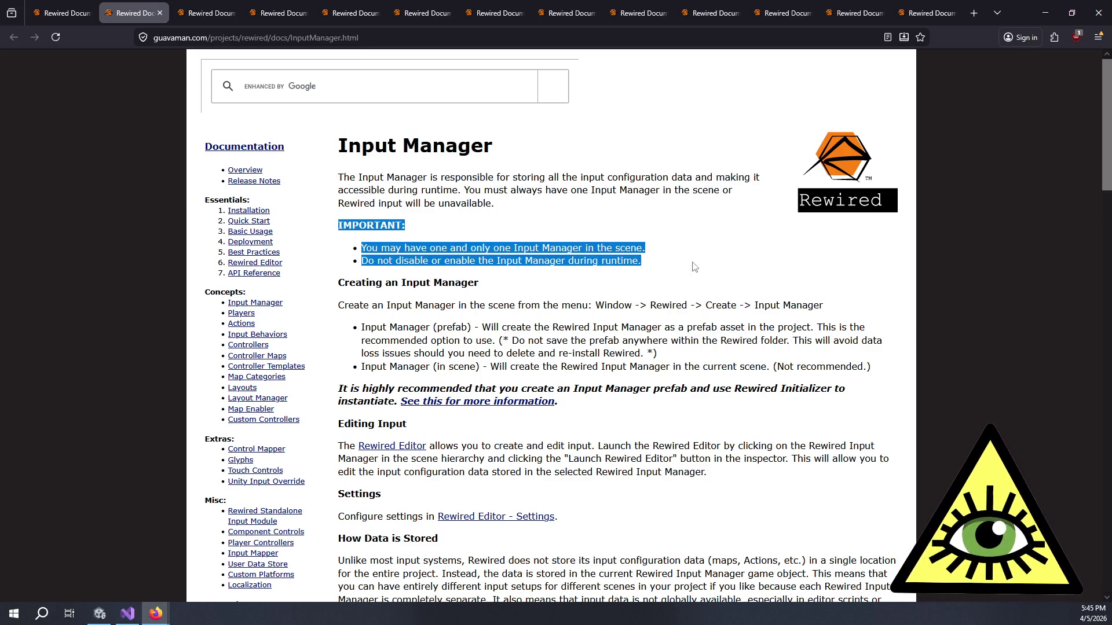
pyautogui.click(697, 268)
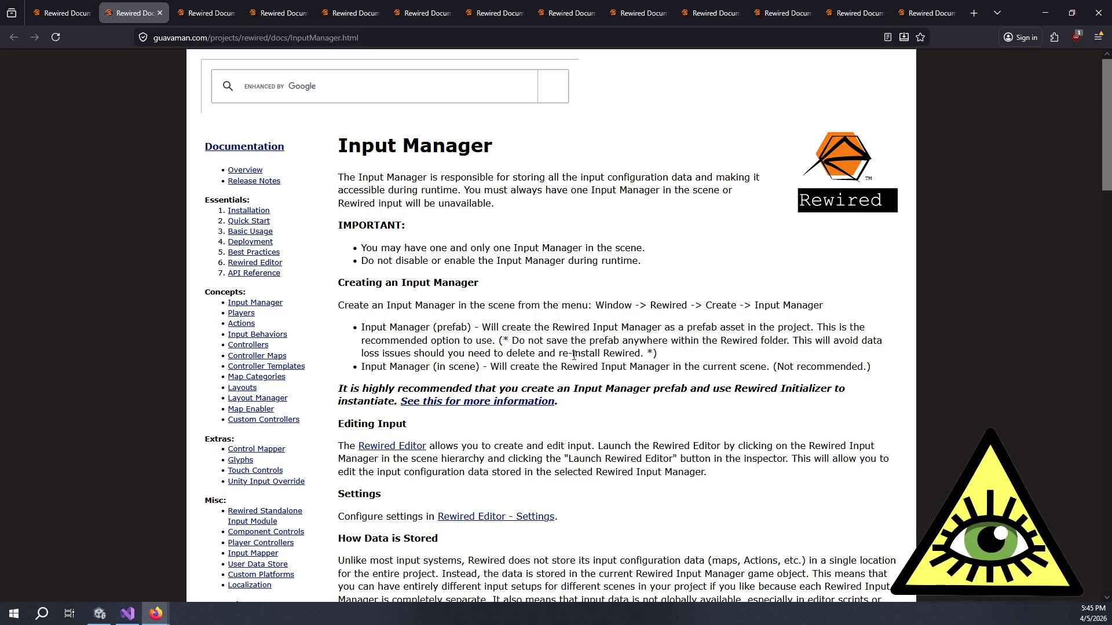
pyautogui.scroll(-2, 596, 320)
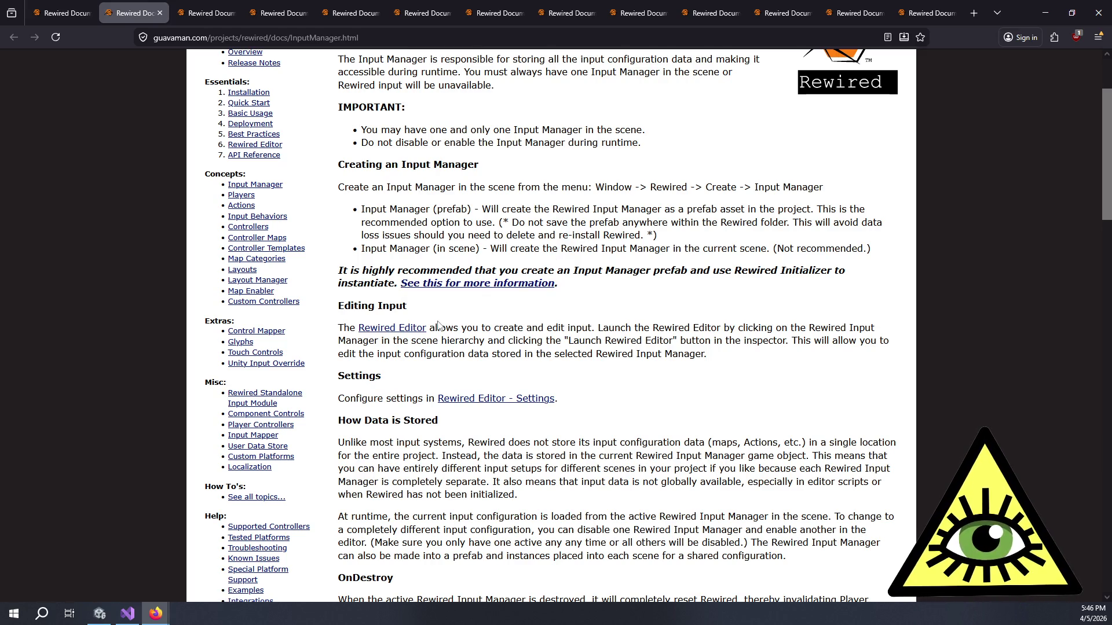
pyautogui.moveTo(455, 329)
pyautogui.mouseDown()
pyautogui.moveTo(637, 343)
pyautogui.moveTo(566, 352)
pyautogui.moveTo(486, 326)
pyautogui.moveTo(681, 342)
pyautogui.moveTo(579, 353)
pyautogui.mouseUp()
pyautogui.click(566, 351)
pyautogui.click(482, 323)
pyautogui.click(584, 352)
pyautogui.scroll(-4, 616, 346)
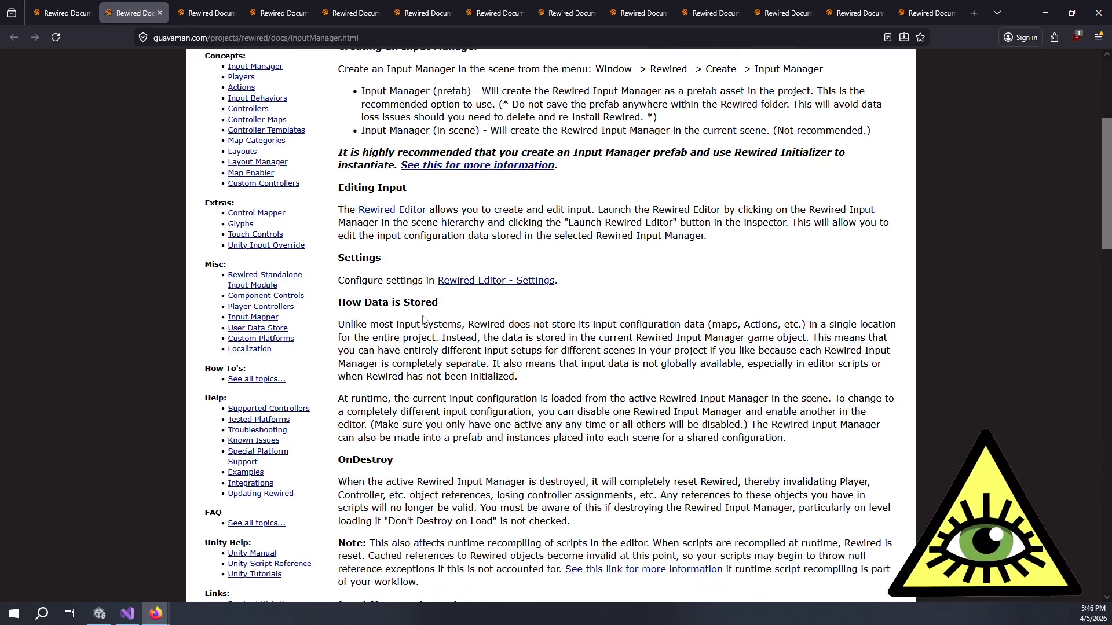
pyautogui.moveTo(362, 303)
pyautogui.mouseDown()
pyautogui.moveTo(494, 338)
pyautogui.moveTo(514, 378)
pyautogui.mouseUp()
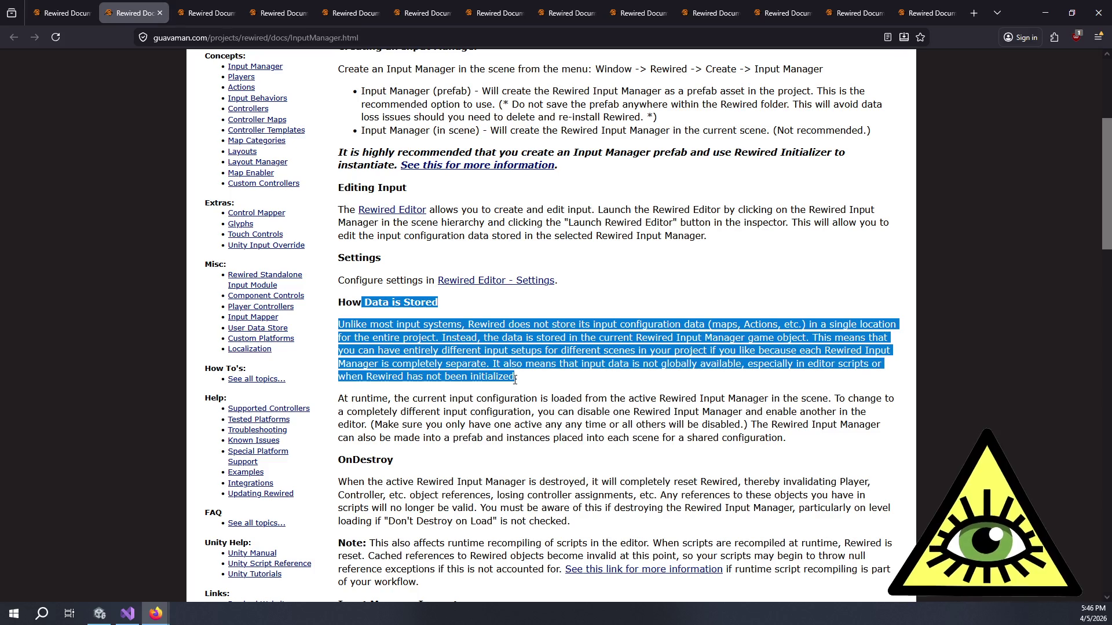
pyautogui.click(514, 378)
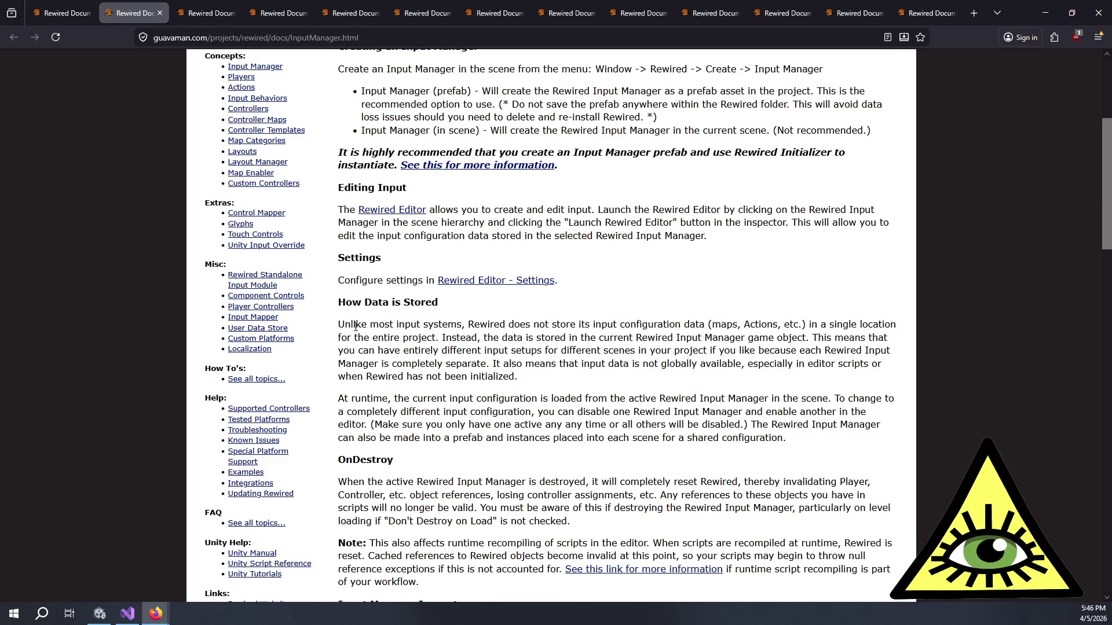
pyautogui.moveTo(358, 326)
pyautogui.mouseDown()
pyautogui.moveTo(504, 326)
pyautogui.moveTo(447, 349)
pyautogui.moveTo(856, 346)
pyautogui.moveTo(441, 364)
pyautogui.moveTo(397, 349)
pyautogui.moveTo(647, 362)
pyautogui.moveTo(637, 363)
pyautogui.moveTo(376, 351)
pyautogui.moveTo(495, 365)
pyautogui.moveTo(500, 383)
pyautogui.moveTo(379, 326)
pyautogui.mouseUp()
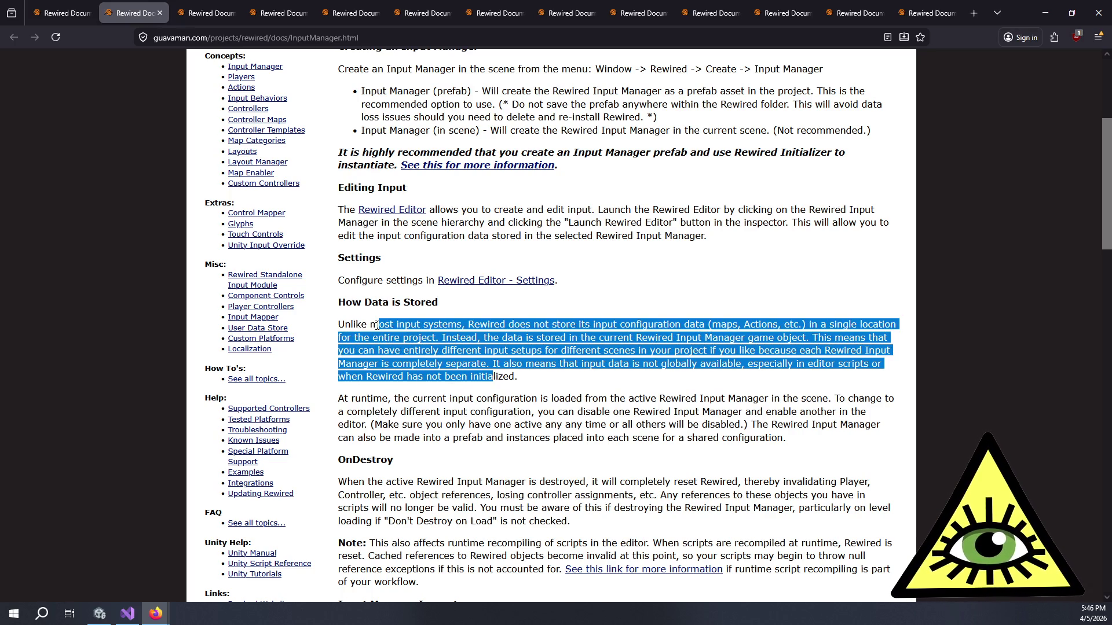
pyautogui.click(379, 325)
pyautogui.scroll(-1, 387, 361)
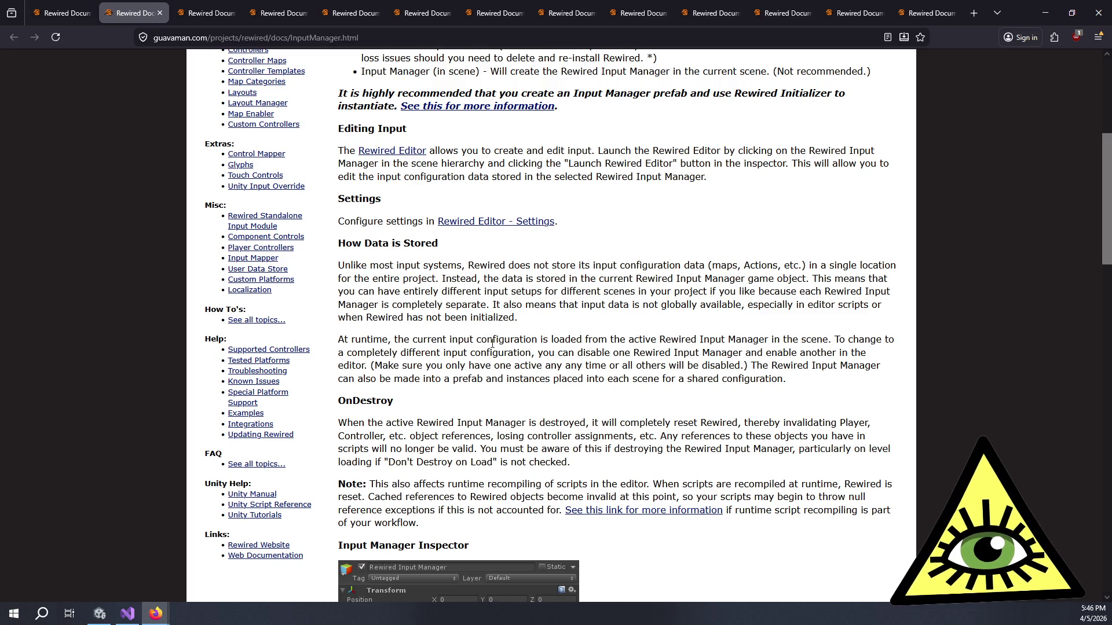
pyautogui.moveTo(400, 343)
pyautogui.mouseDown()
pyautogui.moveTo(639, 355)
pyautogui.moveTo(755, 382)
pyautogui.moveTo(694, 360)
pyautogui.moveTo(497, 355)
pyautogui.moveTo(727, 355)
pyautogui.moveTo(742, 358)
pyautogui.moveTo(372, 363)
pyautogui.moveTo(663, 355)
pyautogui.moveTo(770, 369)
pyautogui.moveTo(735, 389)
pyautogui.moveTo(509, 386)
pyautogui.moveTo(752, 386)
pyautogui.moveTo(359, 55)
pyautogui.moveTo(394, 352)
pyautogui.moveTo(410, 340)
pyautogui.mouseUp()
pyautogui.click(750, 383)
pyautogui.click(410, 340)
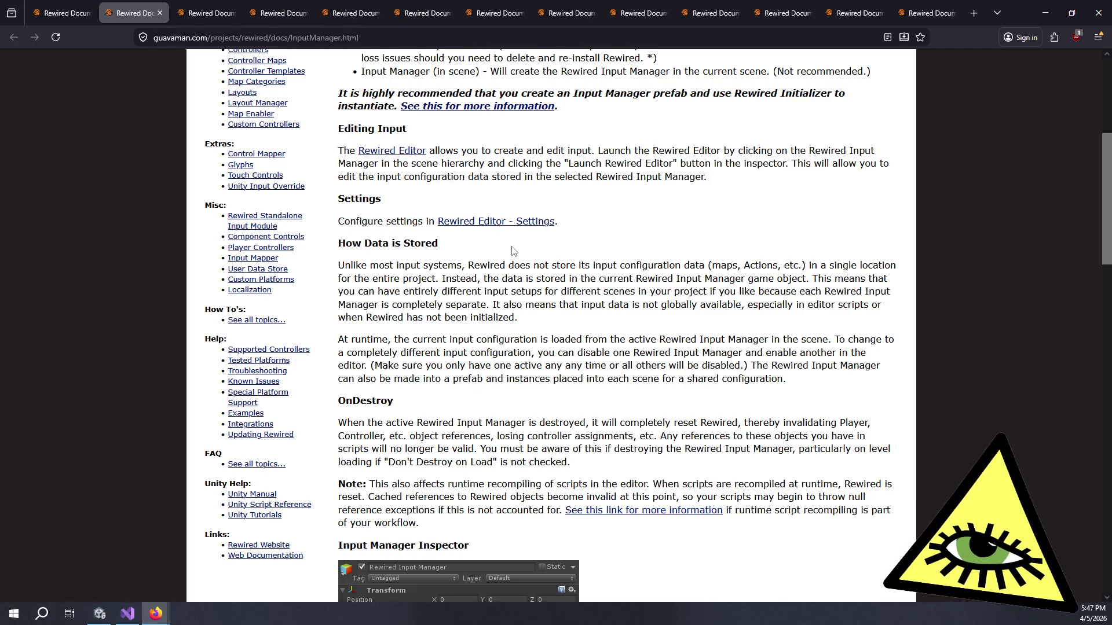
pyautogui.moveTo(367, 363)
pyautogui.mouseDown()
pyautogui.moveTo(534, 352)
pyautogui.moveTo(513, 350)
pyautogui.mouseUp()
pyautogui.click(515, 345)
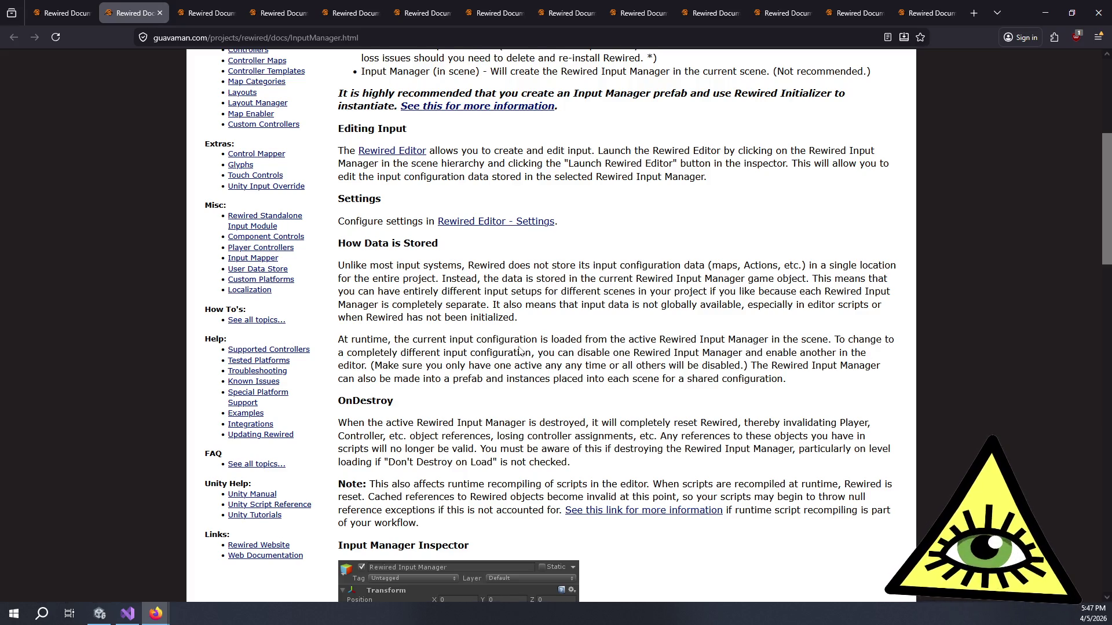
pyautogui.scroll(-3, 568, 368)
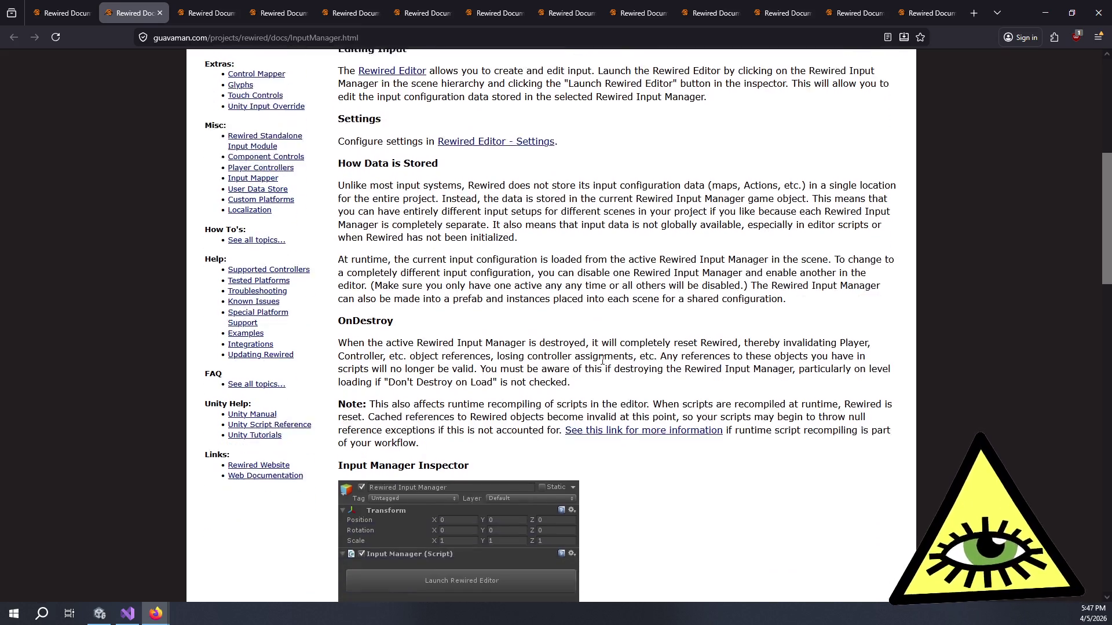
pyautogui.moveTo(366, 283)
pyautogui.mouseDown()
pyautogui.moveTo(386, 299)
pyautogui.moveTo(493, 318)
pyautogui.moveTo(568, 304)
pyautogui.moveTo(616, 318)
pyautogui.moveTo(657, 305)
pyautogui.moveTo(712, 314)
pyautogui.moveTo(476, 318)
pyautogui.moveTo(763, 321)
pyautogui.moveTo(562, 325)
pyautogui.moveTo(512, 331)
pyautogui.moveTo(597, 344)
pyautogui.moveTo(546, 328)
pyautogui.moveTo(559, 328)
pyautogui.moveTo(534, 342)
pyautogui.moveTo(543, 344)
pyautogui.moveTo(495, 344)
pyautogui.moveTo(429, 305)
pyautogui.mouseUp()
pyautogui.click(549, 344)
pyautogui.click(431, 302)
pyautogui.scroll(-2, 472, 308)
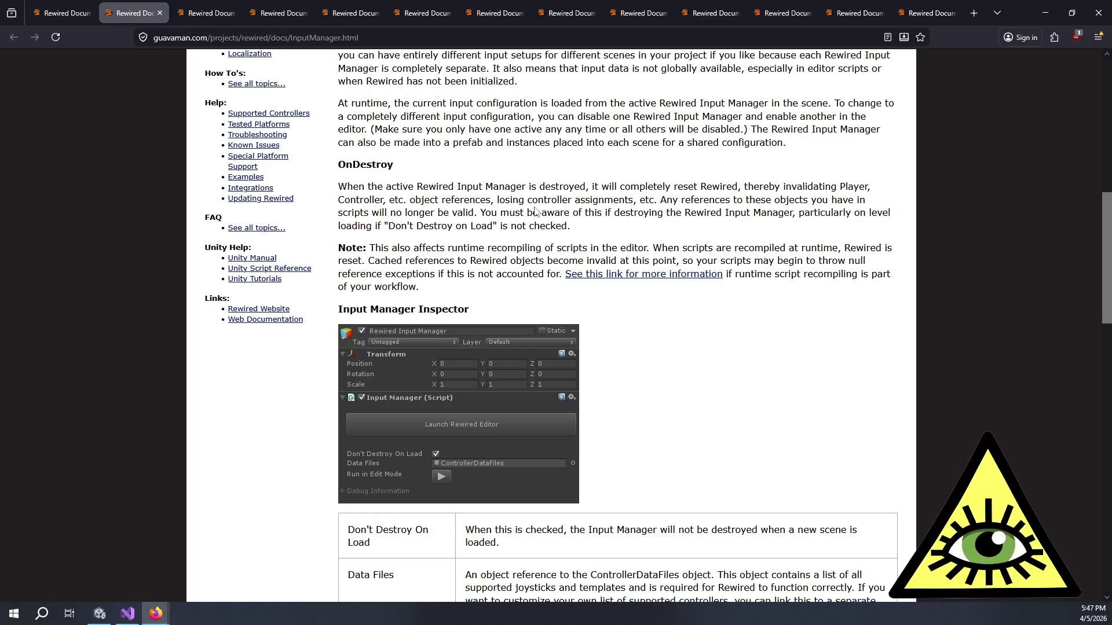
pyautogui.scroll(-4, 874, 350)
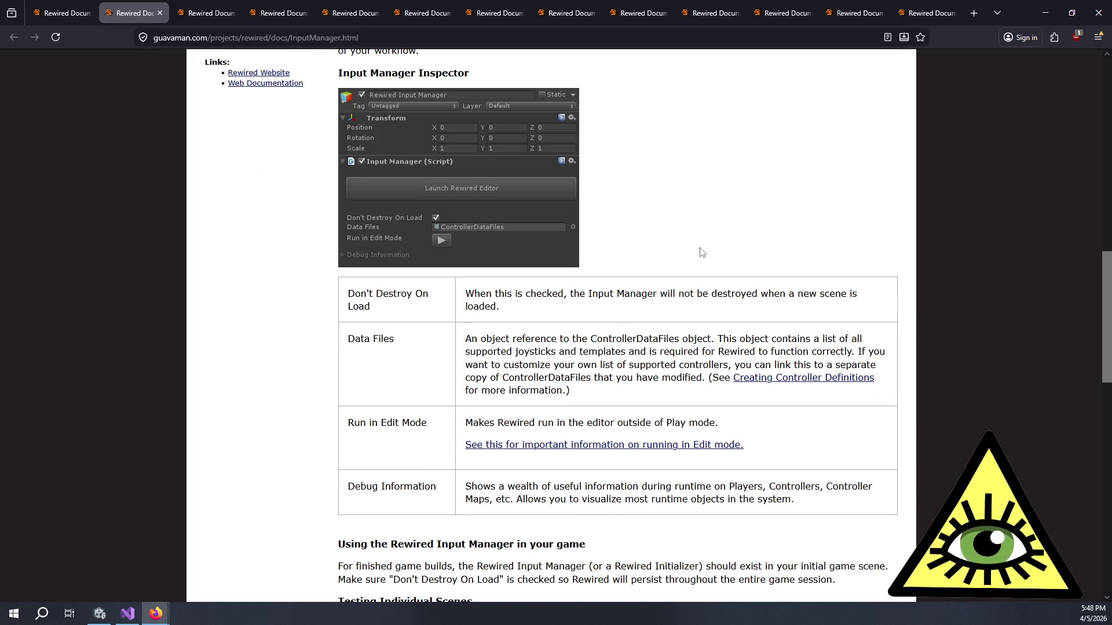
pyautogui.scroll(-4, 695, 251)
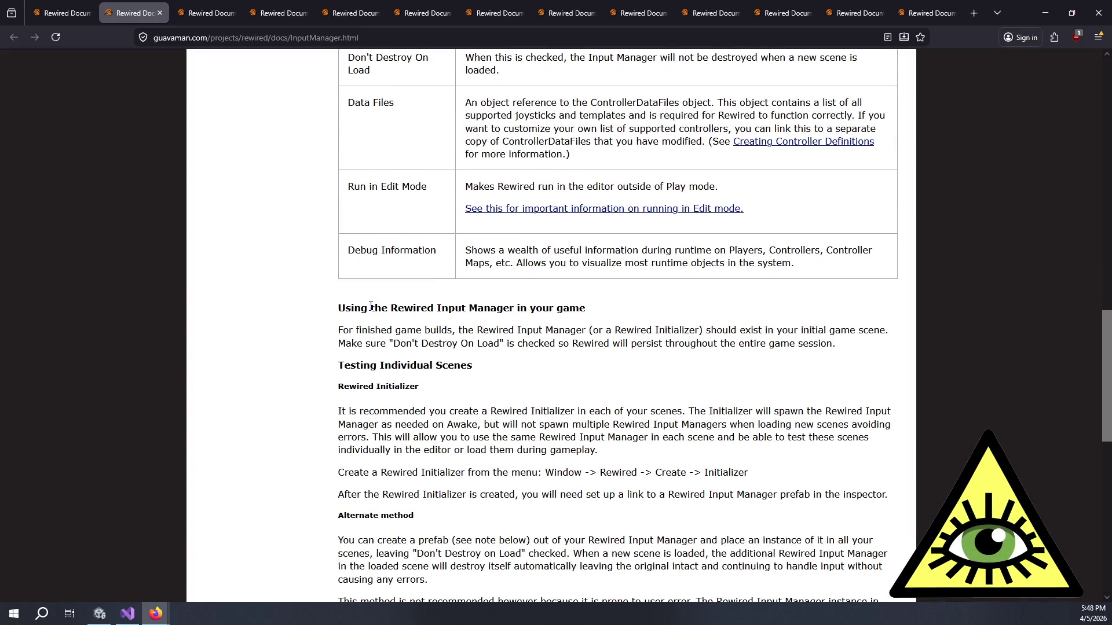
pyautogui.moveTo(369, 308)
pyautogui.mouseDown()
pyautogui.moveTo(692, 334)
pyautogui.moveTo(834, 375)
pyautogui.moveTo(789, 347)
pyautogui.moveTo(756, 352)
pyautogui.moveTo(774, 348)
pyautogui.mouseUp()
pyautogui.scroll(-4, 395, 153)
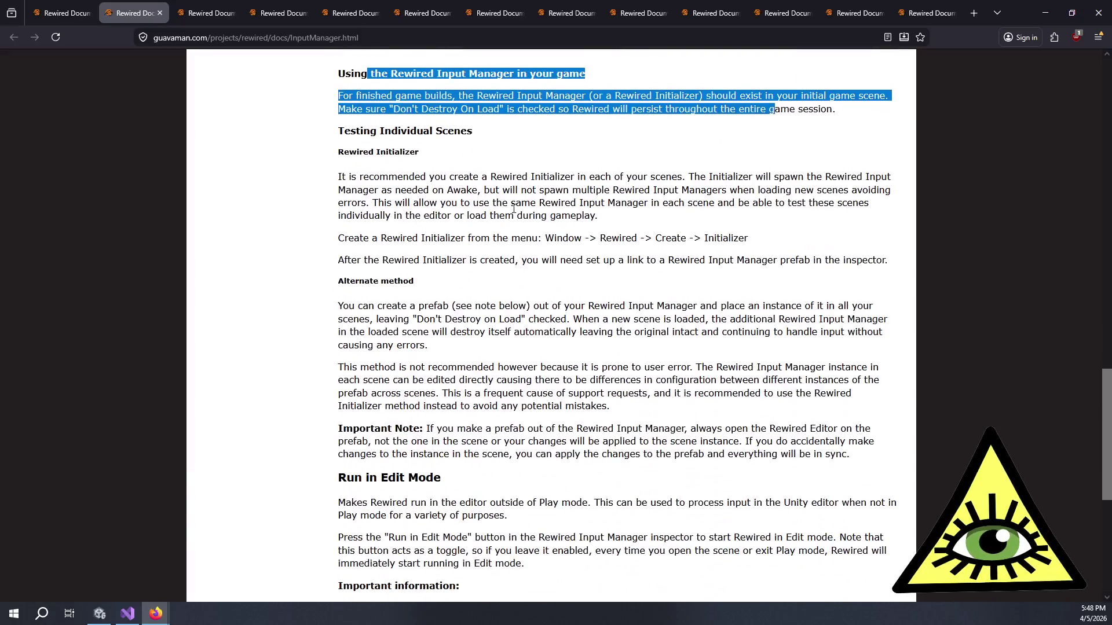
pyautogui.moveTo(368, 153)
pyautogui.mouseDown()
pyautogui.moveTo(588, 215)
pyautogui.moveTo(545, 203)
pyautogui.moveTo(567, 202)
pyautogui.moveTo(575, 219)
pyautogui.mouseUp()
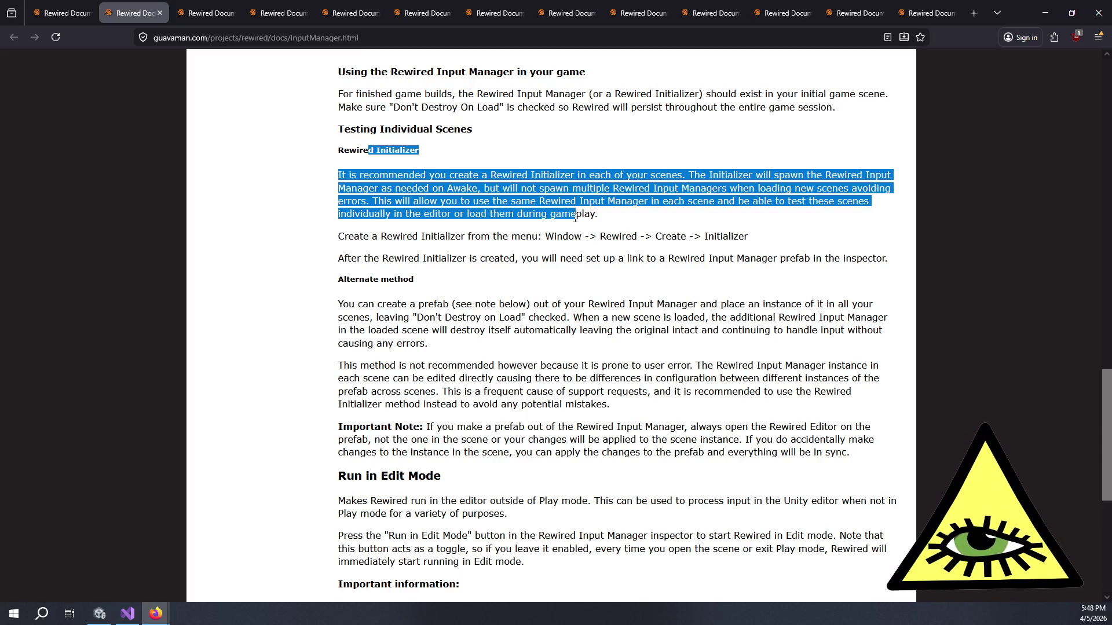
pyautogui.moveTo(575, 218)
pyautogui.mouseDown()
pyautogui.moveTo(604, 259)
pyautogui.moveTo(560, 265)
pyautogui.moveTo(856, 258)
pyautogui.moveTo(846, 258)
pyautogui.mouseUp()
pyautogui.click(561, 265)
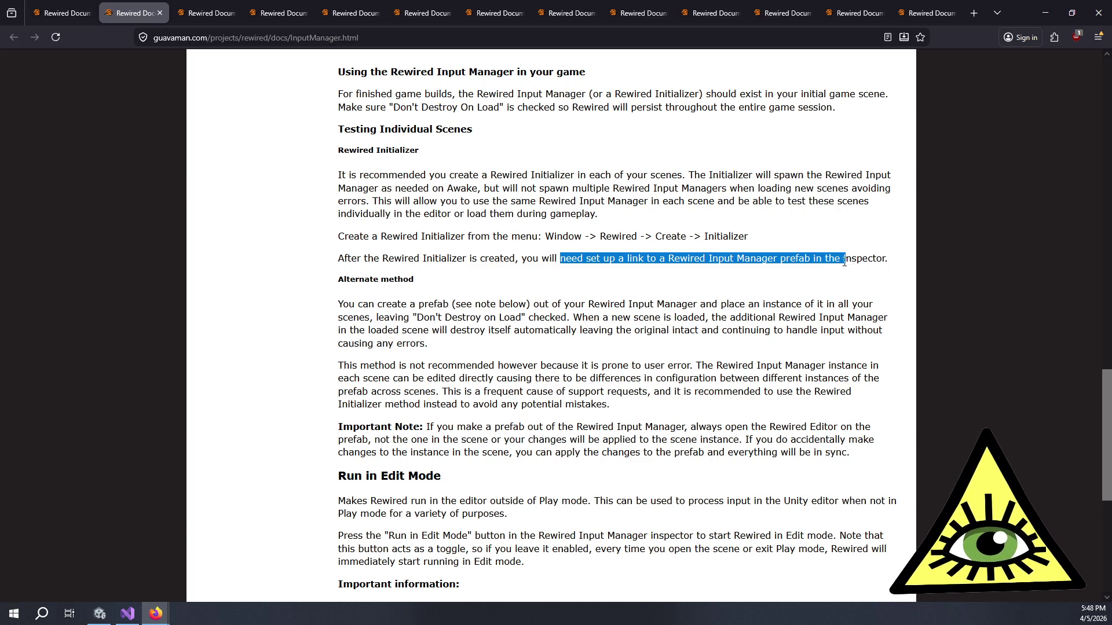
pyautogui.scroll(8, 545, 317)
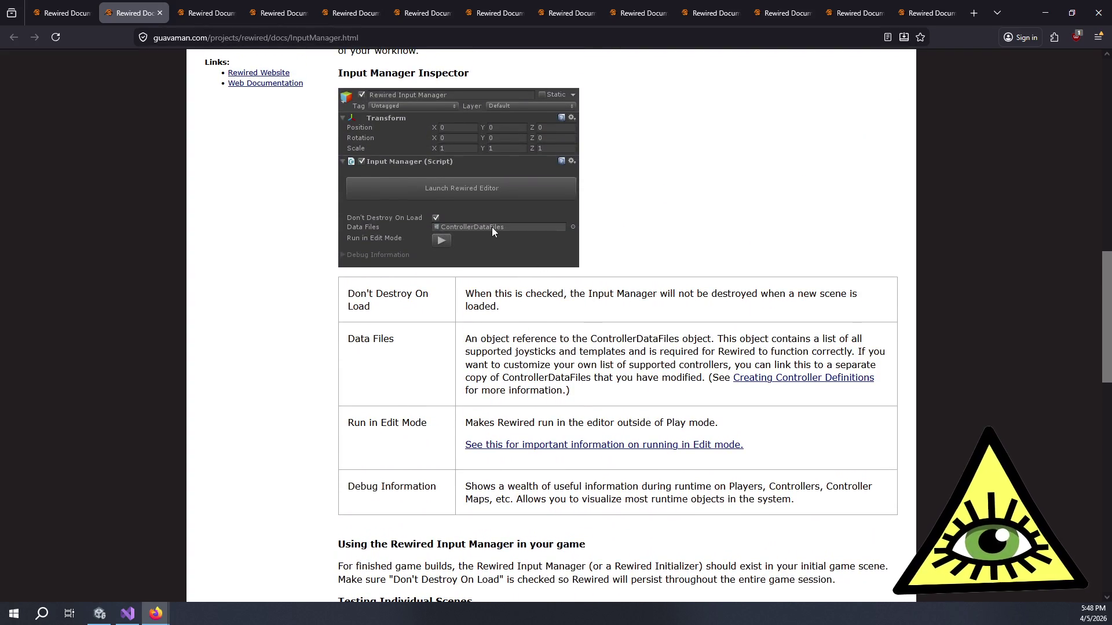
pyautogui.scroll(-9, 559, 243)
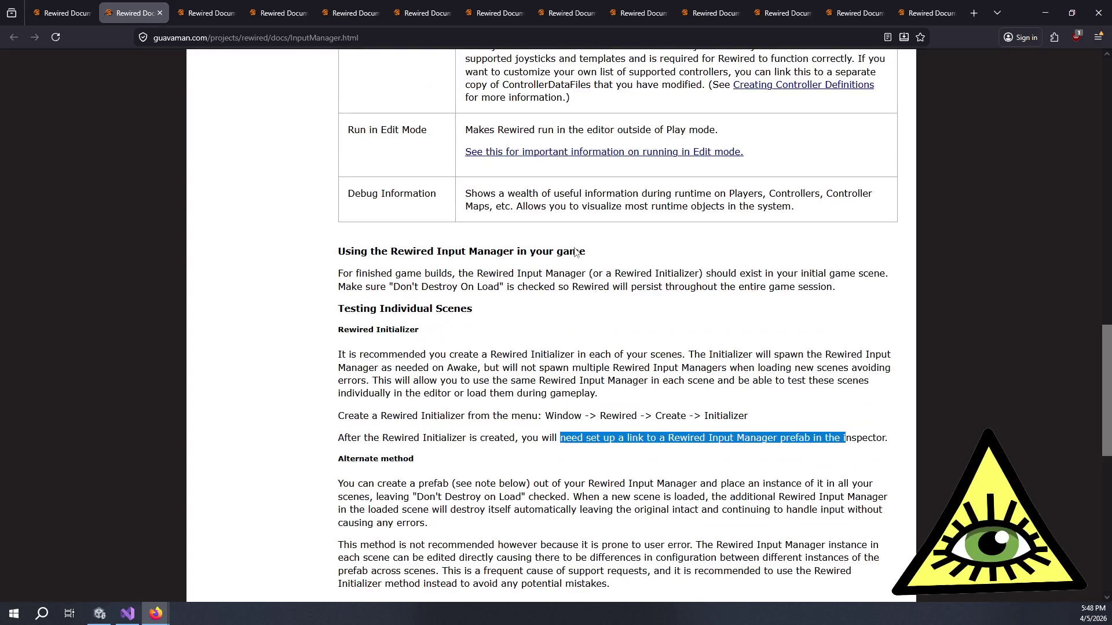
pyautogui.moveTo(363, 248)
pyautogui.mouseDown()
pyautogui.moveTo(444, 288)
pyautogui.moveTo(555, 272)
pyautogui.moveTo(603, 294)
pyautogui.moveTo(619, 271)
pyautogui.moveTo(399, 266)
pyautogui.moveTo(602, 320)
pyautogui.moveTo(776, 307)
pyautogui.moveTo(700, 328)
pyautogui.moveTo(533, 332)
pyautogui.moveTo(587, 333)
pyautogui.moveTo(582, 344)
pyautogui.mouseUp()
pyautogui.click(583, 344)
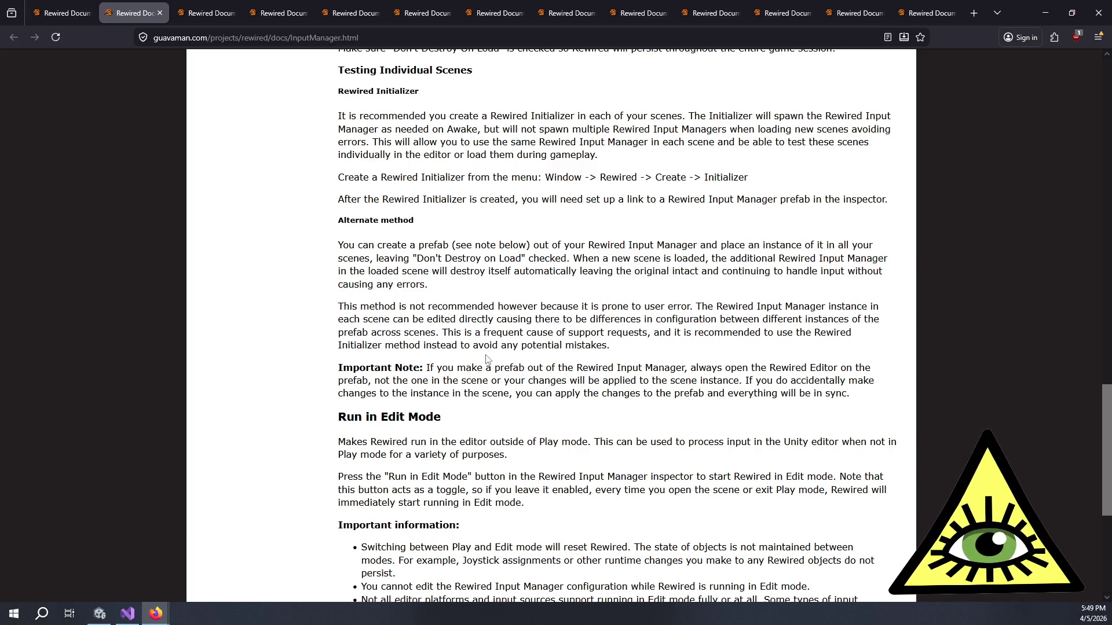
pyautogui.scroll(-3, 490, 364)
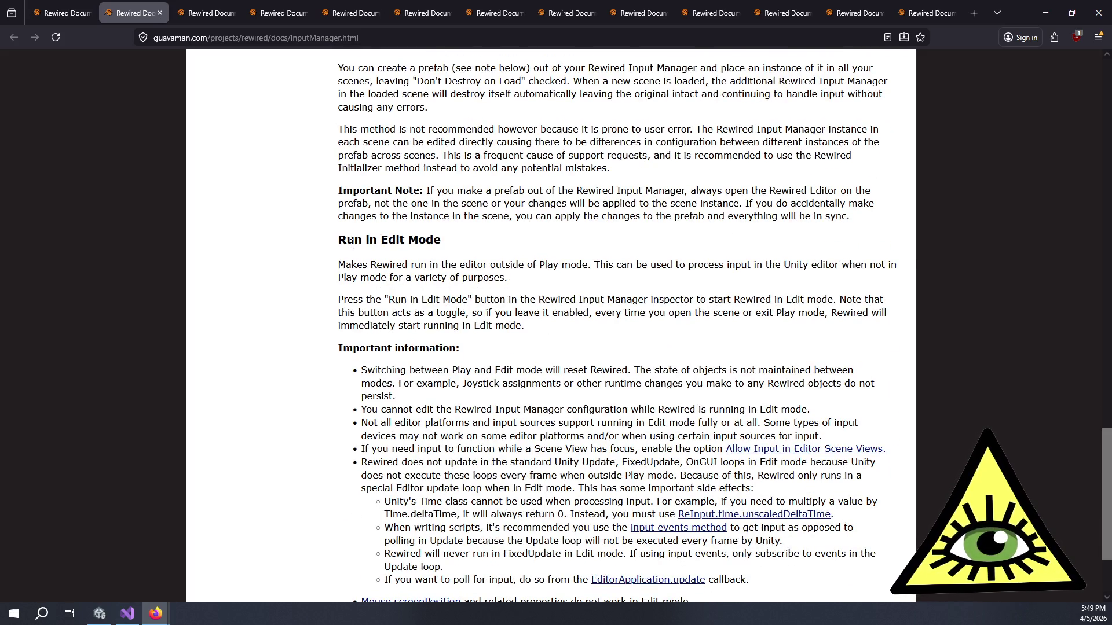
pyautogui.moveTo(354, 241)
pyautogui.mouseDown()
pyautogui.moveTo(382, 266)
pyautogui.moveTo(485, 299)
pyautogui.moveTo(527, 297)
pyautogui.mouseUp()
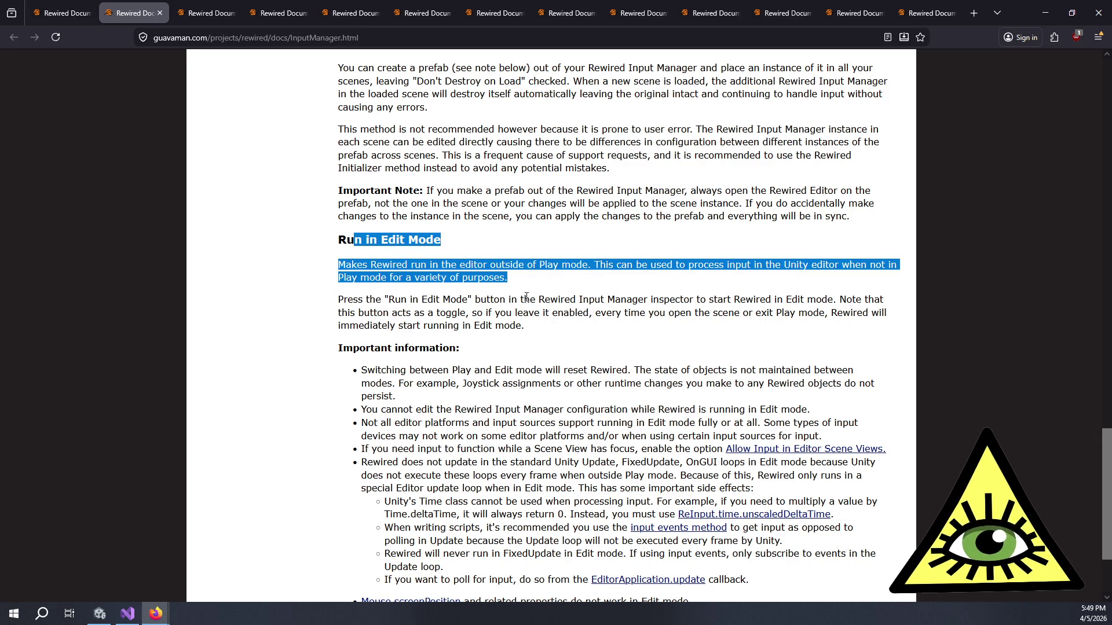
pyautogui.scroll(-2, 526, 296)
pyautogui.click(539, 219)
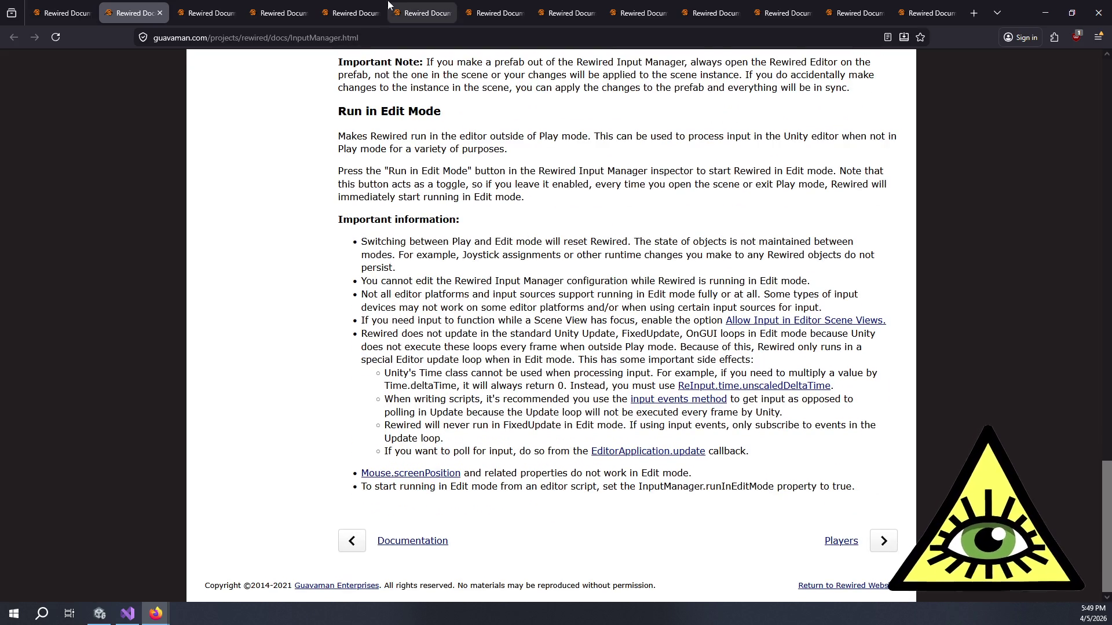
# Step: Close all tabs to the right of Input Manager, then read its Important information bullets
pyautogui.moveTo(230, 13)
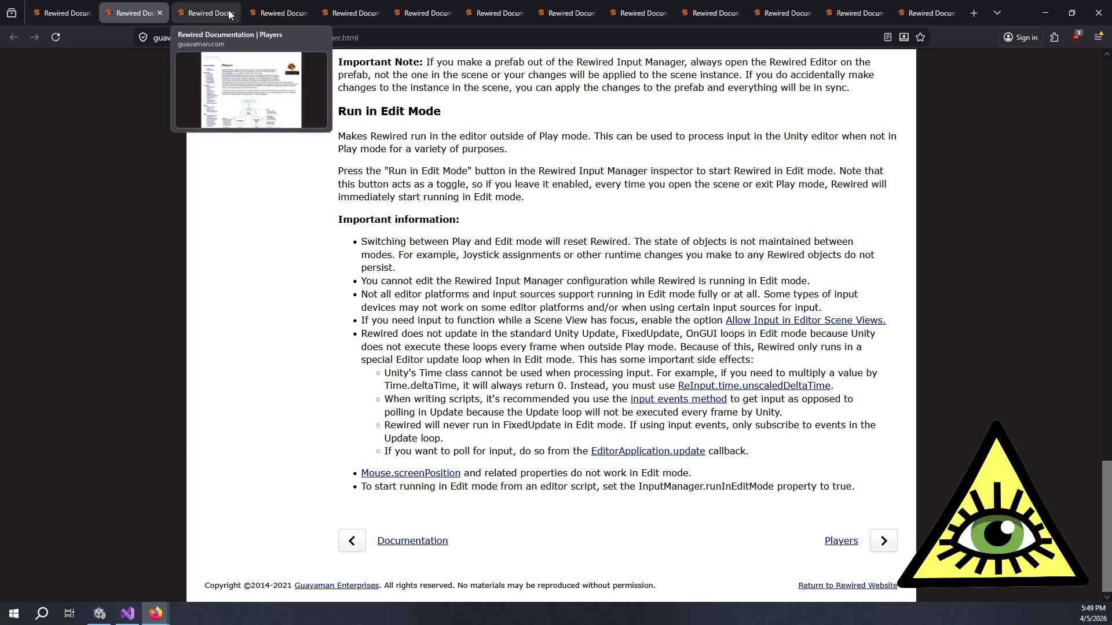
pyautogui.rightClick(152, 8)
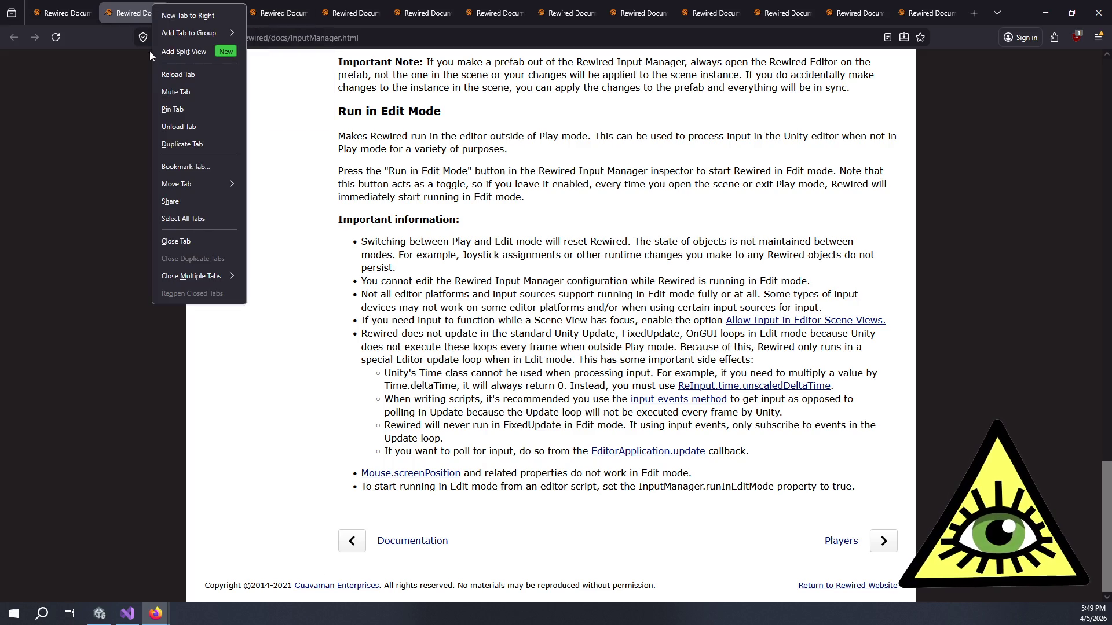
pyautogui.moveTo(197, 280)
pyautogui.click(289, 293)
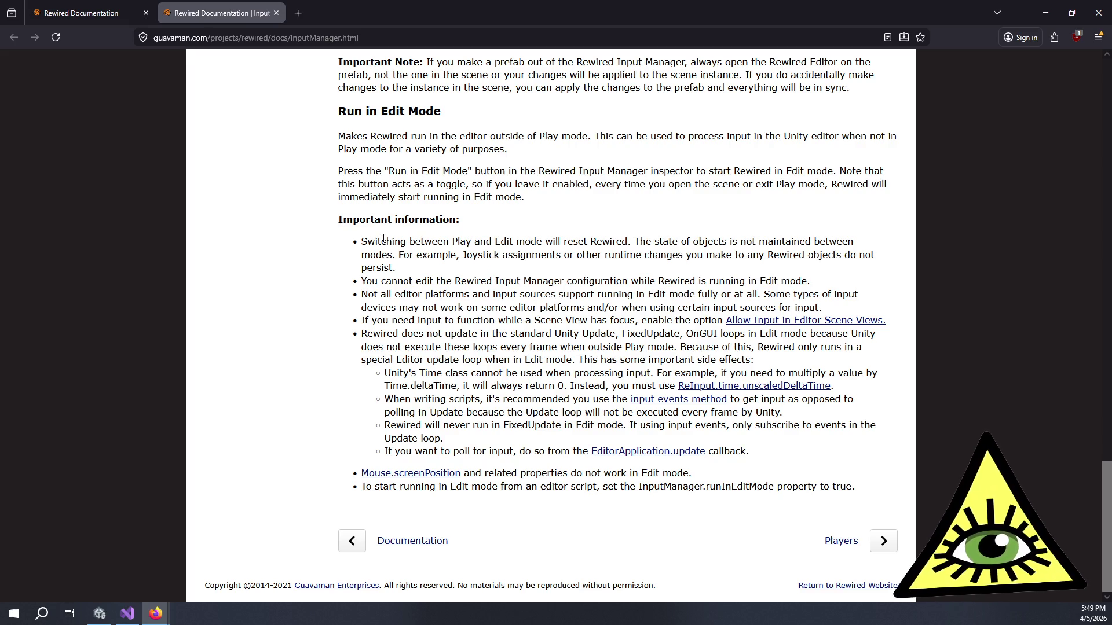
pyautogui.moveTo(386, 240)
pyautogui.mouseDown()
pyautogui.moveTo(425, 253)
pyautogui.moveTo(403, 268)
pyautogui.moveTo(763, 294)
pyautogui.moveTo(542, 283)
pyautogui.moveTo(671, 322)
pyautogui.moveTo(747, 310)
pyautogui.moveTo(614, 322)
pyautogui.moveTo(653, 351)
pyautogui.moveTo(731, 360)
pyautogui.moveTo(576, 372)
pyautogui.moveTo(574, 399)
pyautogui.moveTo(536, 450)
pyautogui.mouseUp()
pyautogui.click(692, 491)
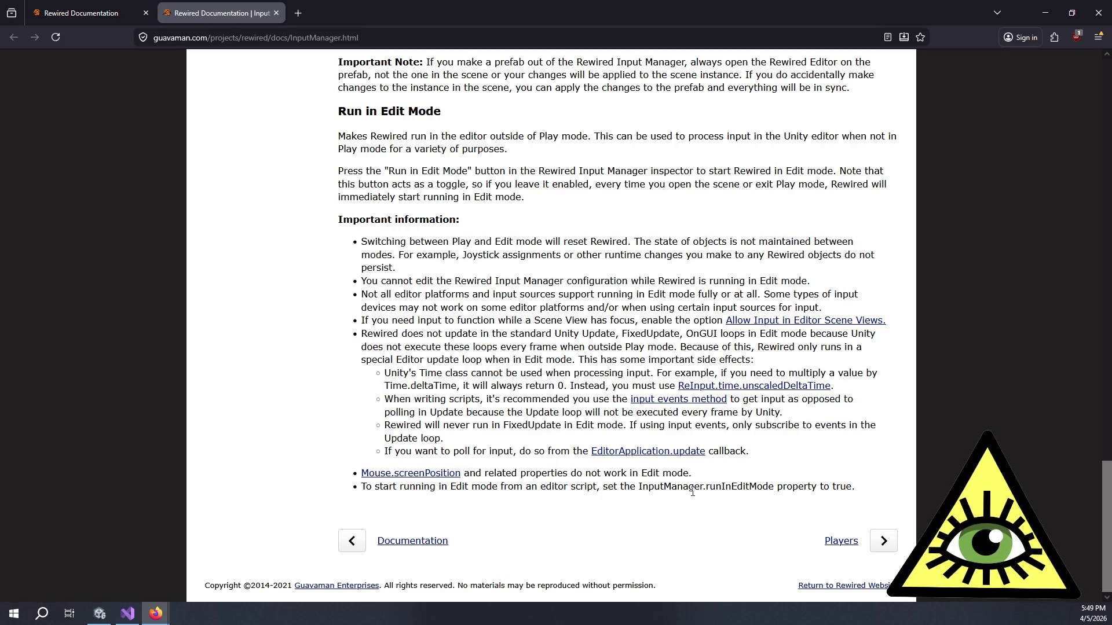
# Step: Go to the Players page and open AddInputEventDelegate in a background tab
pyautogui.click(843, 551)
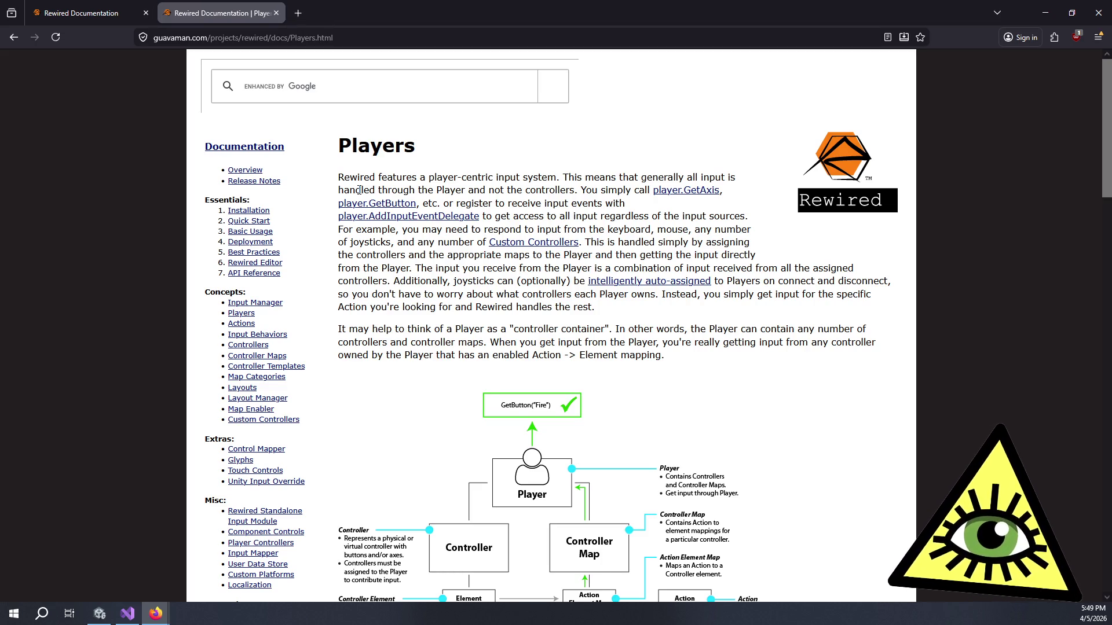
pyautogui.middleClick(423, 220)
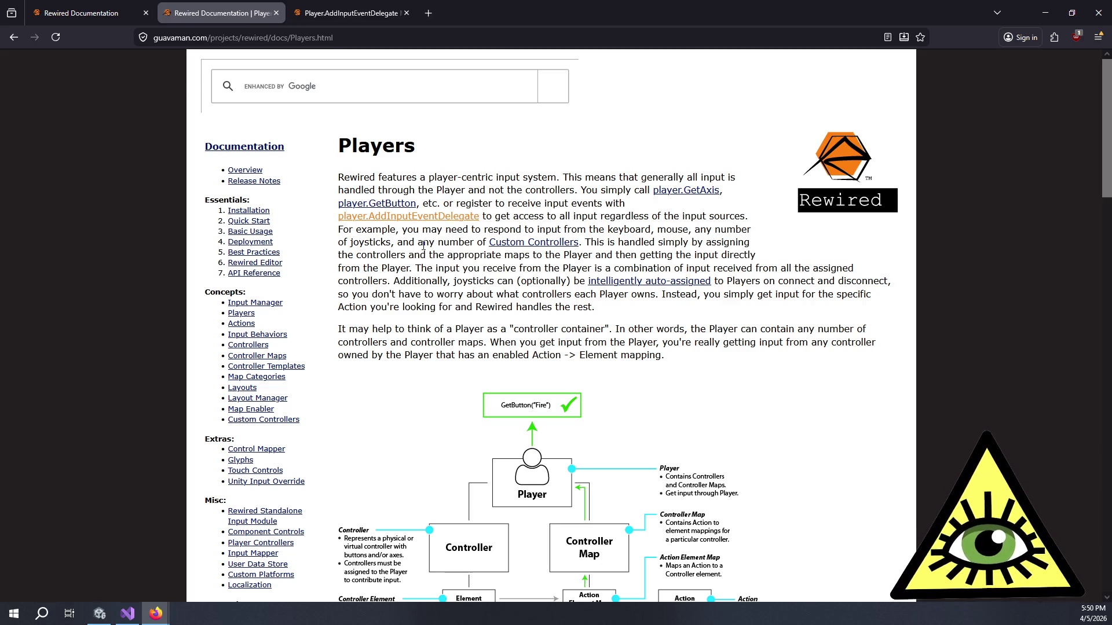
pyautogui.moveTo(610, 242)
pyautogui.mouseDown()
pyautogui.moveTo(723, 243)
pyautogui.moveTo(470, 270)
pyautogui.moveTo(417, 262)
pyautogui.moveTo(695, 252)
pyautogui.moveTo(724, 254)
pyautogui.moveTo(428, 257)
pyautogui.moveTo(543, 272)
pyautogui.moveTo(825, 270)
pyautogui.moveTo(379, 295)
pyautogui.moveTo(585, 283)
pyautogui.moveTo(574, 282)
pyautogui.mouseUp()
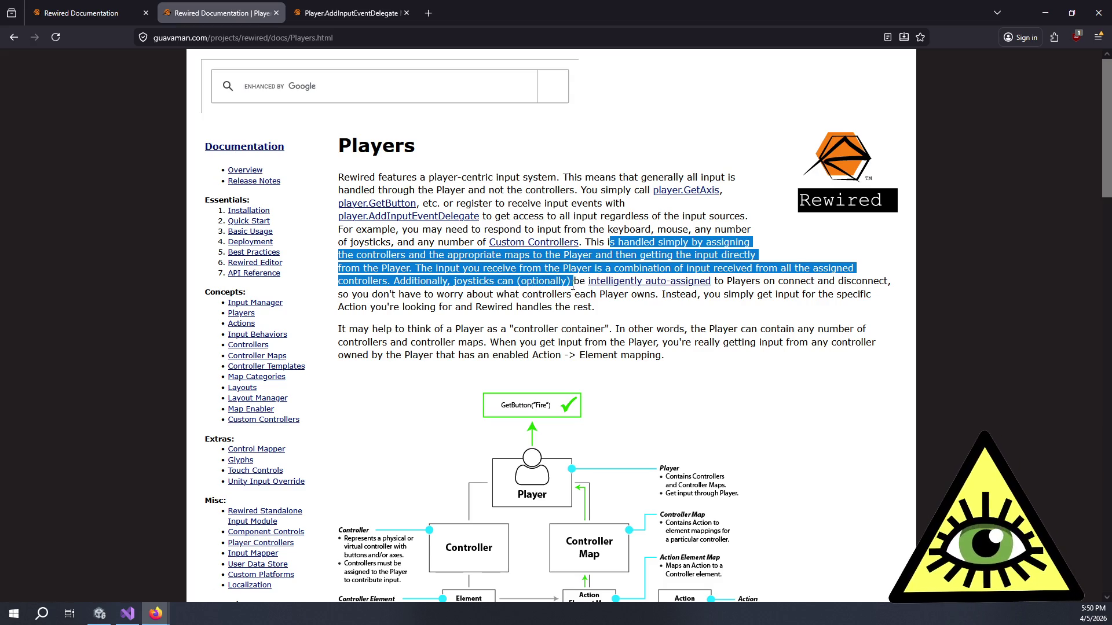
pyautogui.click(729, 283)
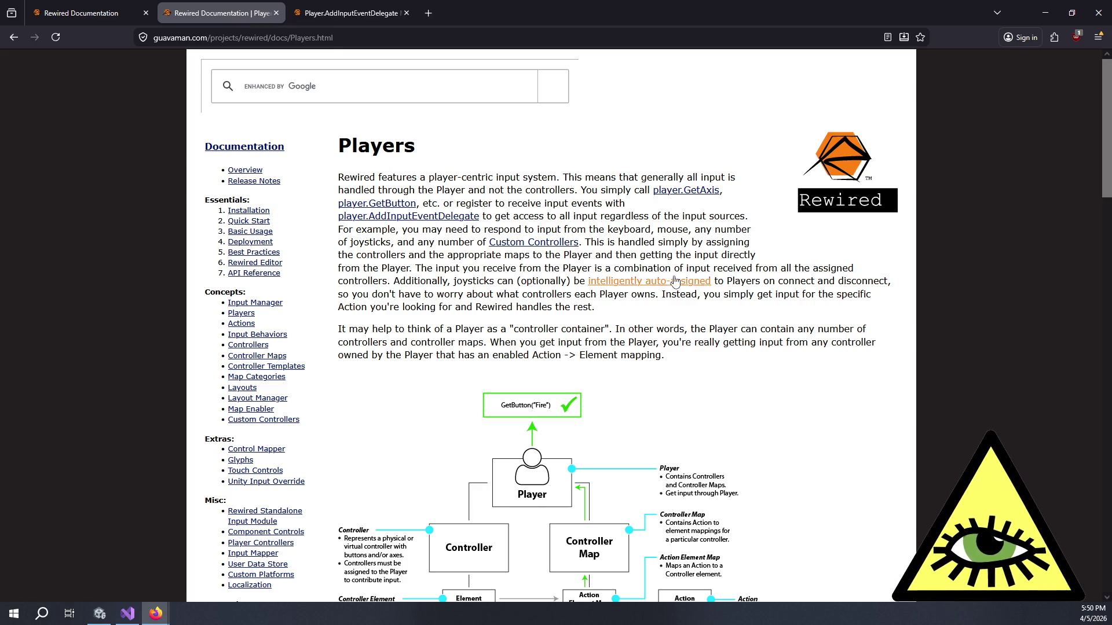
# Step: Read the joystick auto-assignment, combined Player input and controller container passages
pyautogui.moveTo(371, 282); pyautogui.dragTo(584, 307)
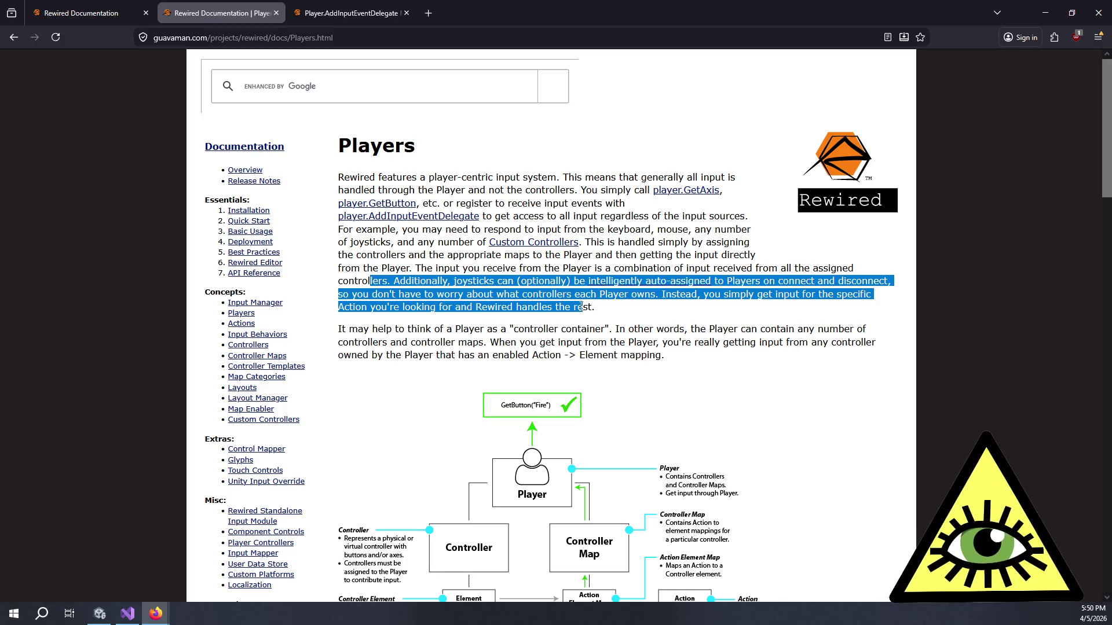
pyautogui.click(585, 307)
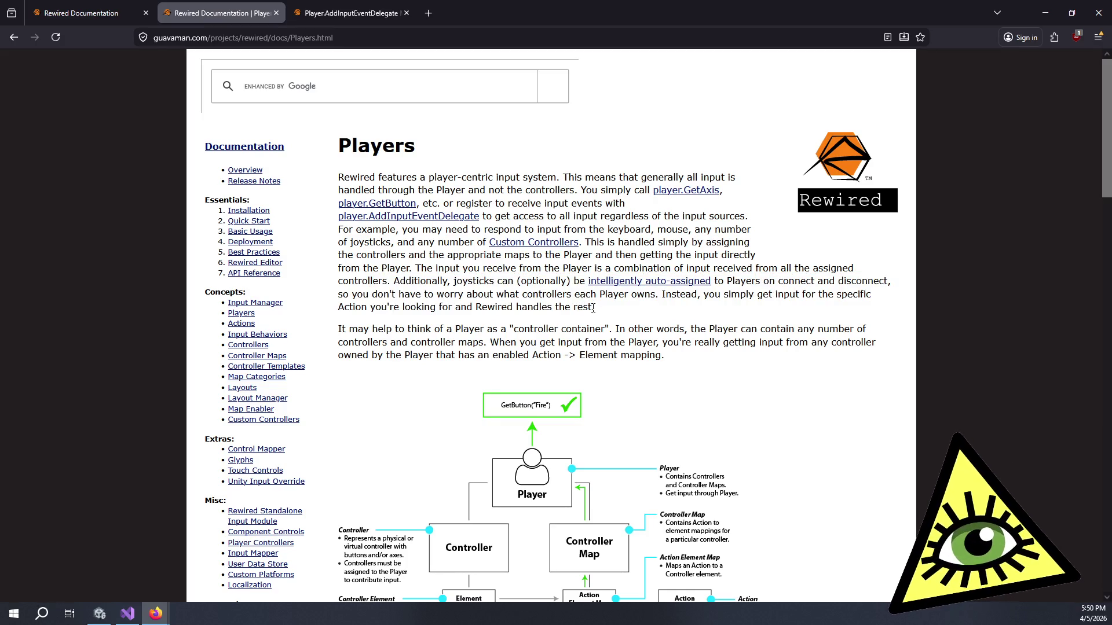
pyautogui.moveTo(584, 306)
pyautogui.mouseDown()
pyautogui.moveTo(347, 294)
pyautogui.moveTo(400, 279)
pyautogui.moveTo(388, 269)
pyautogui.mouseUp()
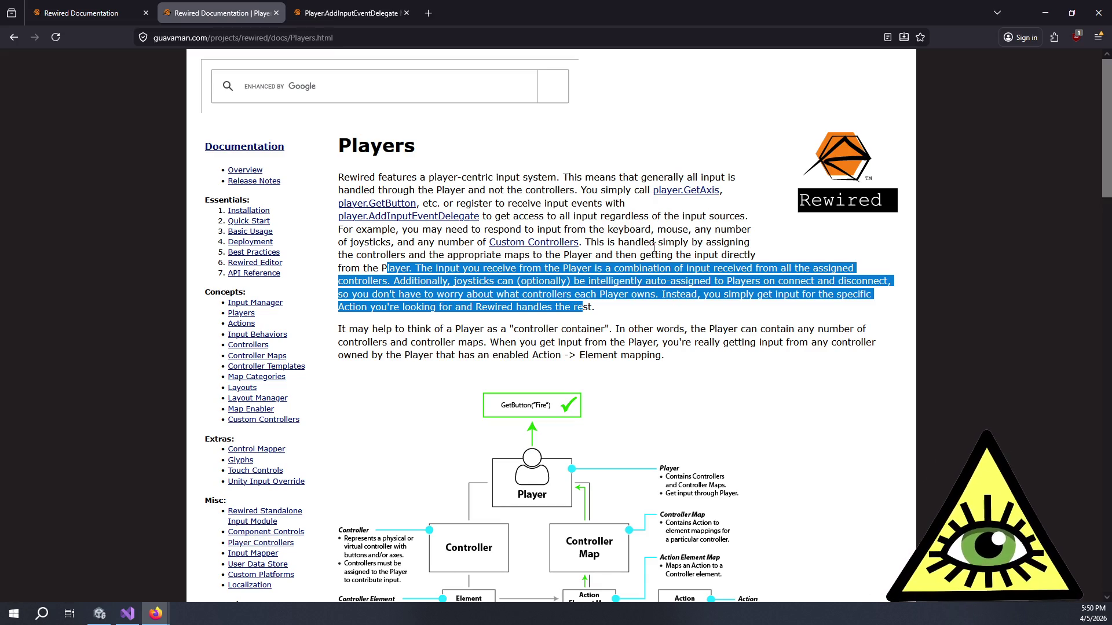
pyautogui.click(428, 329)
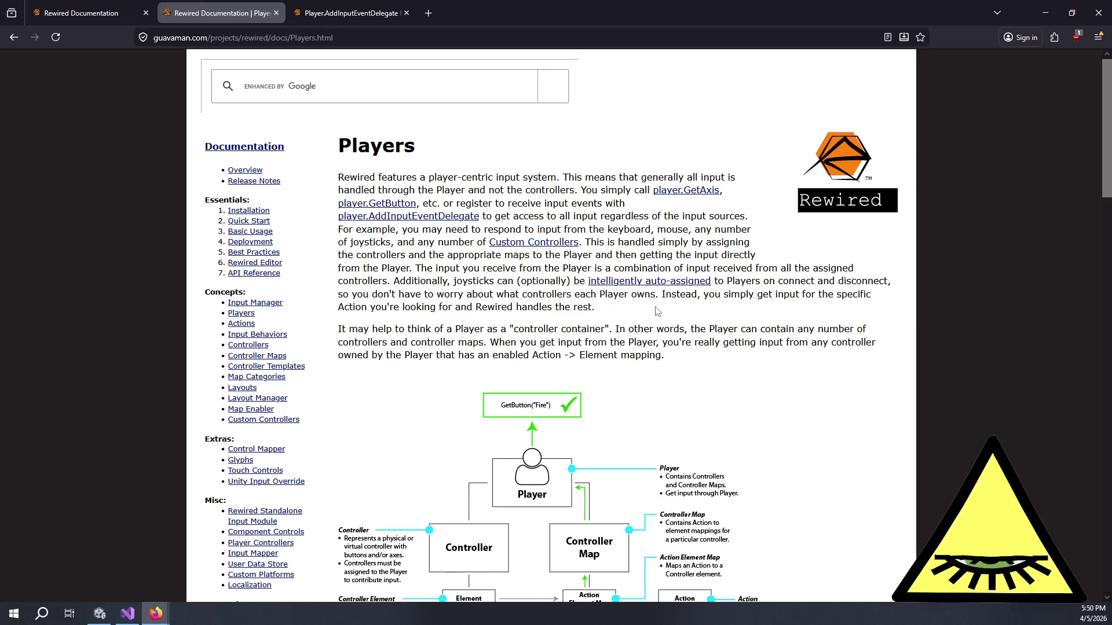
pyautogui.moveTo(392, 332)
pyautogui.mouseDown()
pyautogui.moveTo(647, 343)
pyautogui.moveTo(643, 361)
pyautogui.mouseUp()
pyautogui.click(642, 360)
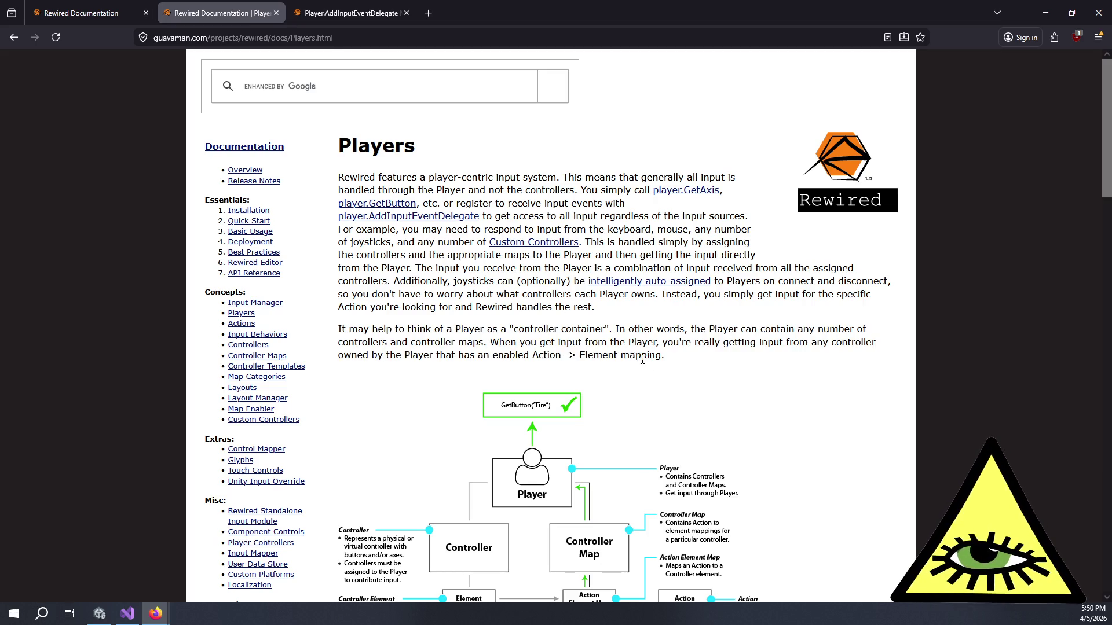
pyautogui.moveTo(363, 329)
pyautogui.mouseDown()
pyautogui.moveTo(646, 354)
pyautogui.moveTo(455, 356)
pyautogui.moveTo(646, 359)
pyautogui.mouseUp()
pyautogui.click(648, 359)
# Step: Glance at the Player.AddInputEventDelegate Method tab, then return to the Players page tab
pyautogui.scroll(-5, 648, 359)
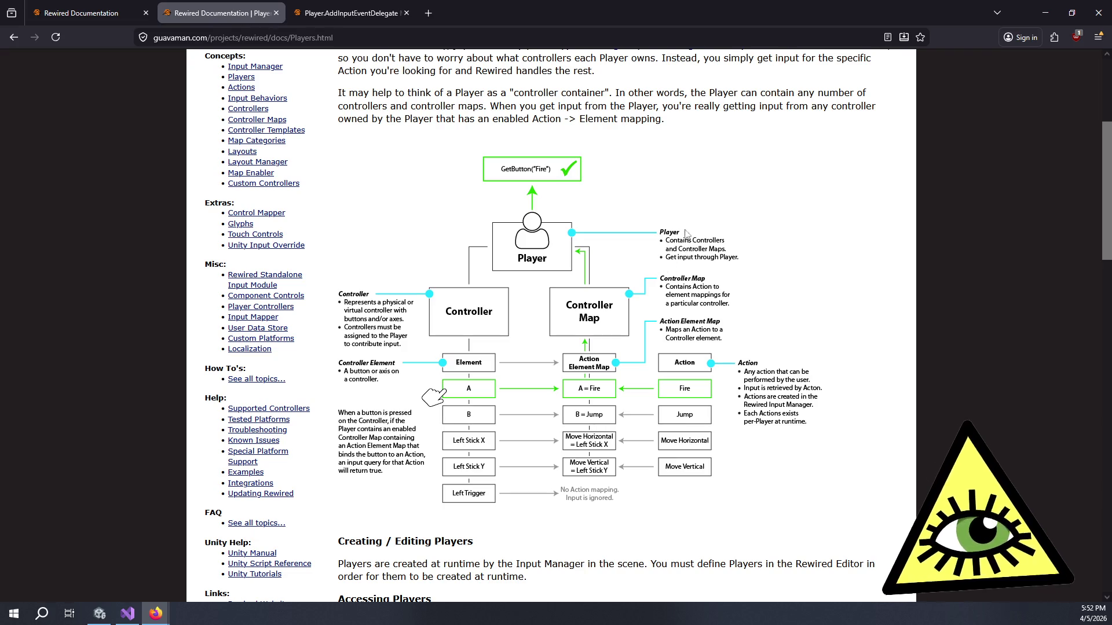
pyautogui.scroll(-3, 653, 205)
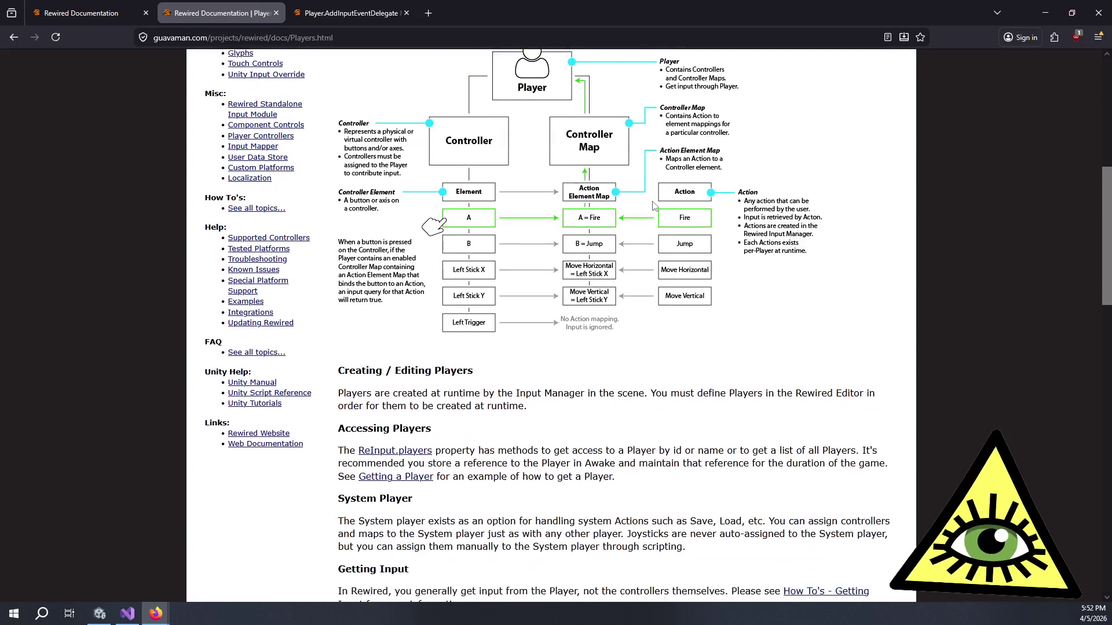
pyautogui.scroll(4, 649, 212)
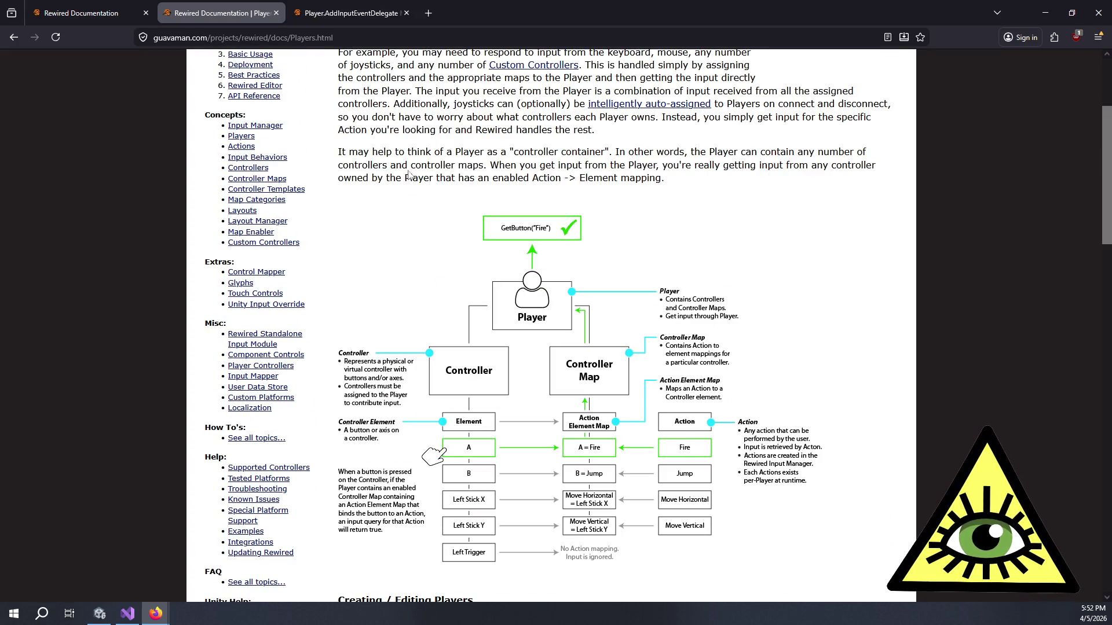
pyautogui.scroll(3, 376, 146)
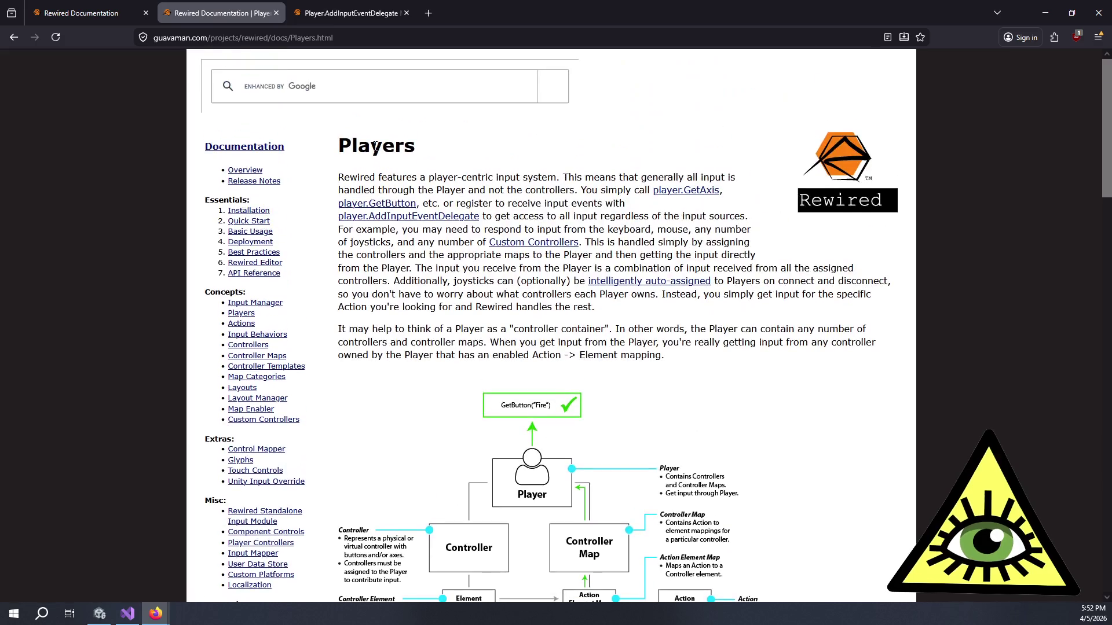
pyautogui.click(369, 8)
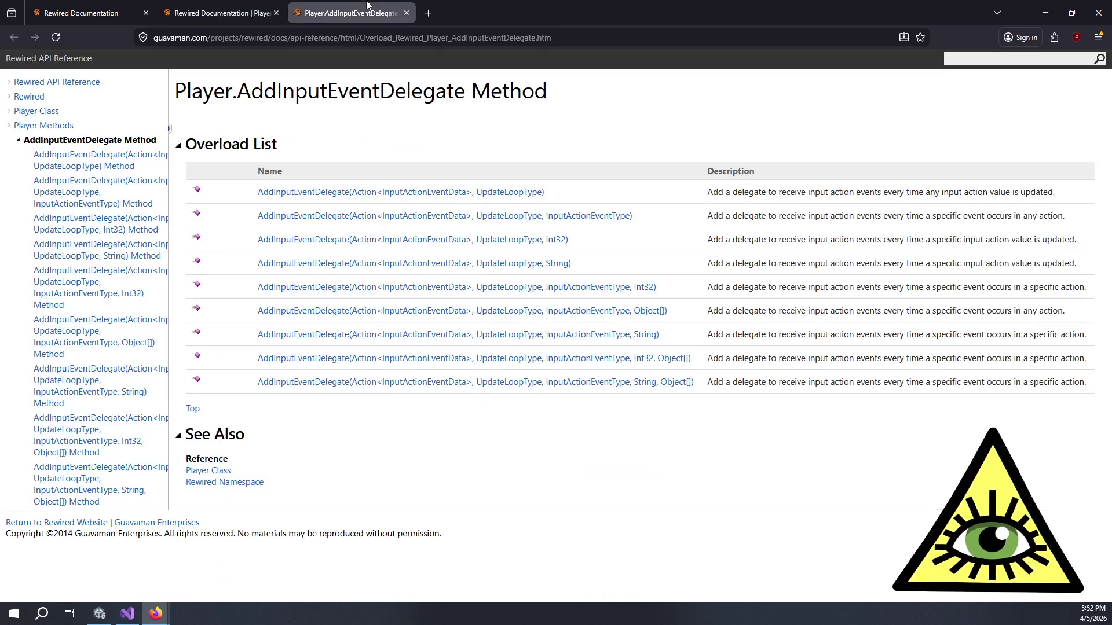
pyautogui.click(228, 5)
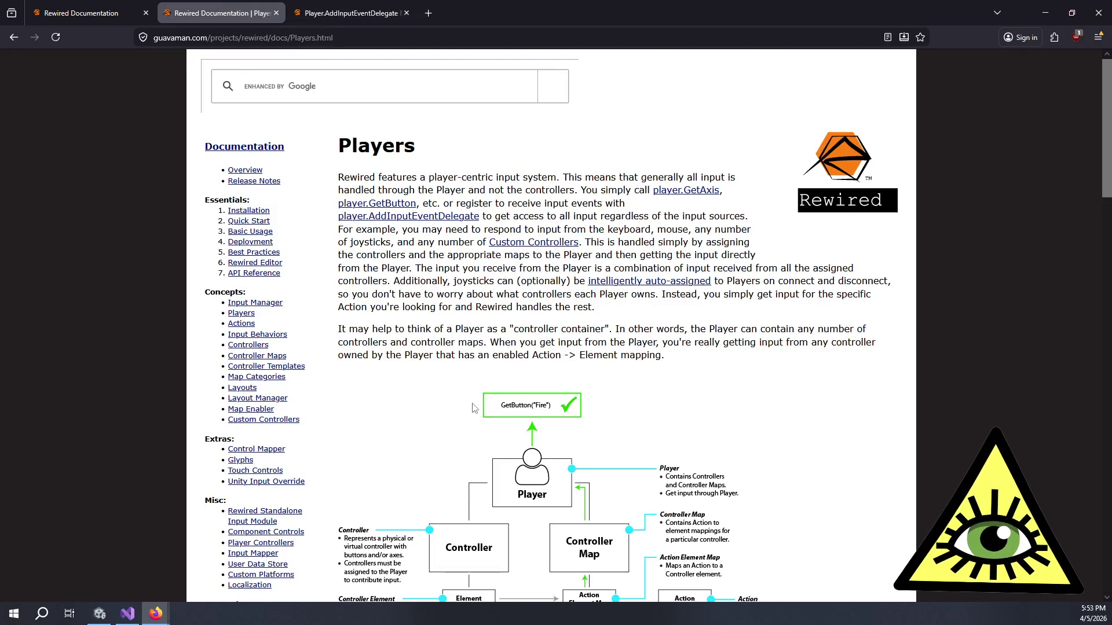
pyautogui.scroll(-3, 449, 290)
# Step: Read the Creating / Editing Players heading and paragraph
pyautogui.scroll(-5, 429, 204)
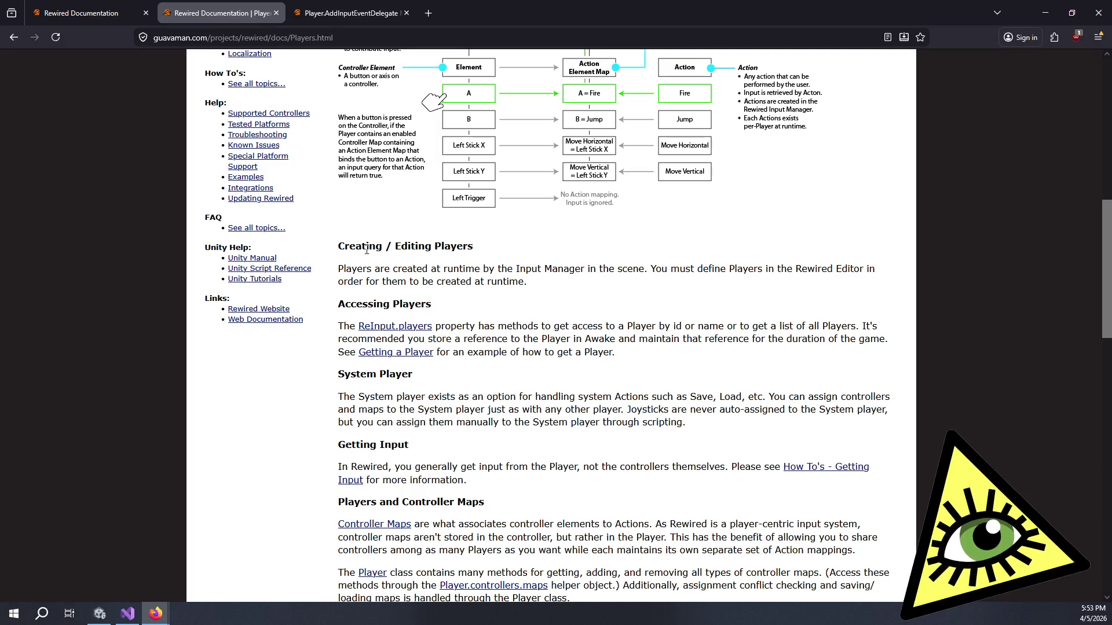
pyautogui.moveTo(368, 249)
pyautogui.mouseDown()
pyautogui.moveTo(338, 248)
pyautogui.moveTo(458, 248)
pyautogui.moveTo(516, 278)
pyautogui.mouseUp()
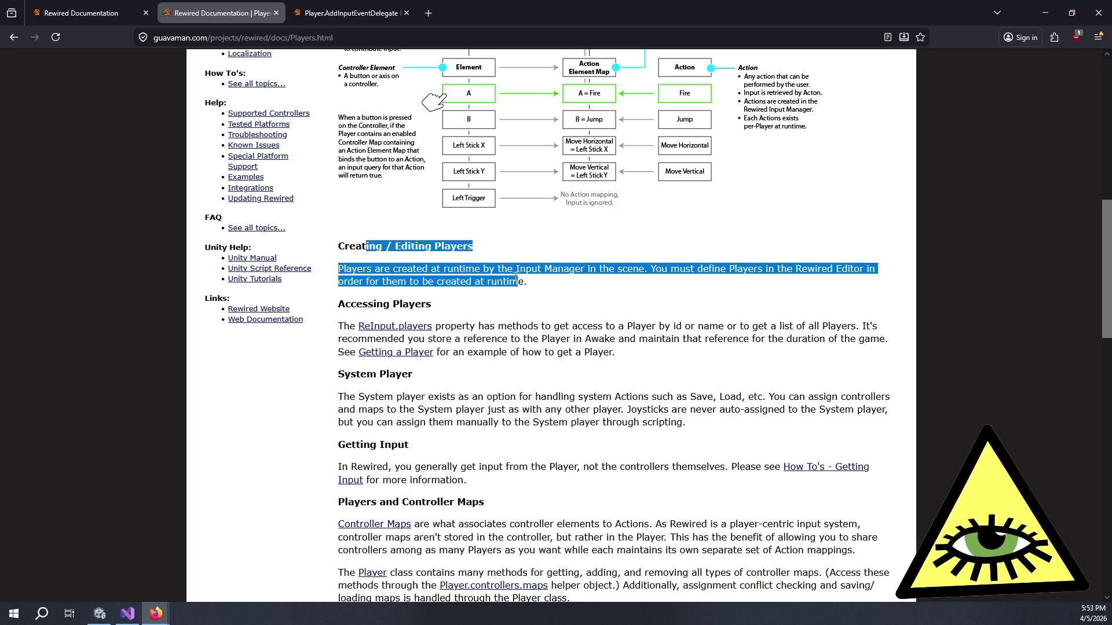
pyautogui.moveTo(525, 277)
pyautogui.mouseDown()
pyautogui.moveTo(544, 270)
pyautogui.moveTo(549, 290)
pyautogui.mouseUp()
pyautogui.click(549, 289)
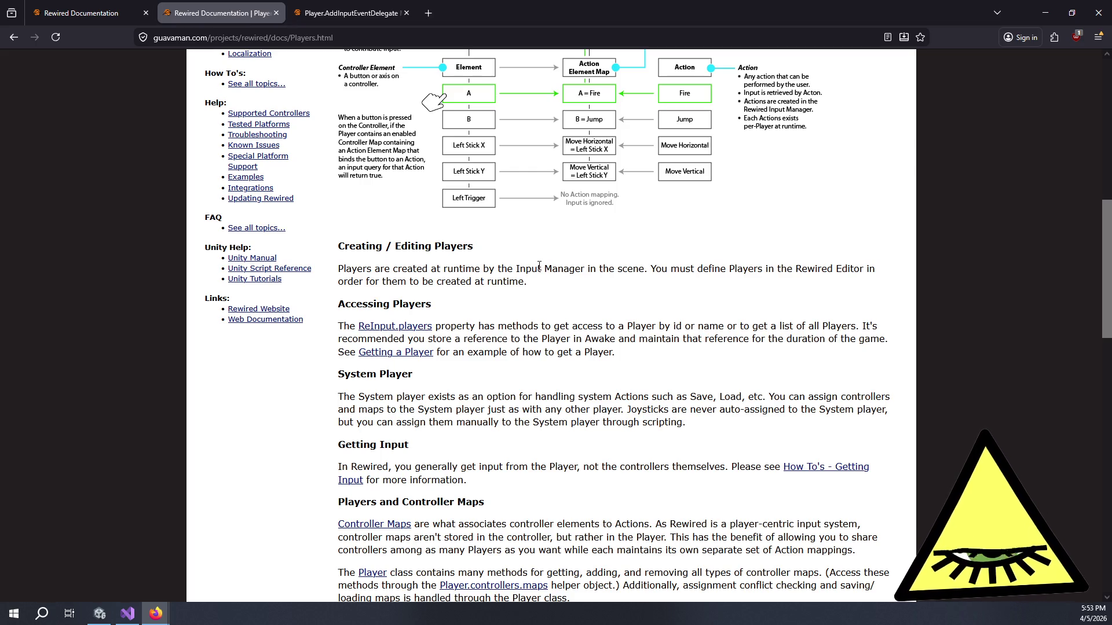
pyautogui.moveTo(496, 301)
pyautogui.mouseDown()
pyautogui.moveTo(502, 224)
pyautogui.moveTo(544, 294)
pyautogui.mouseUp()
pyautogui.click(501, 224)
pyautogui.click(509, 301)
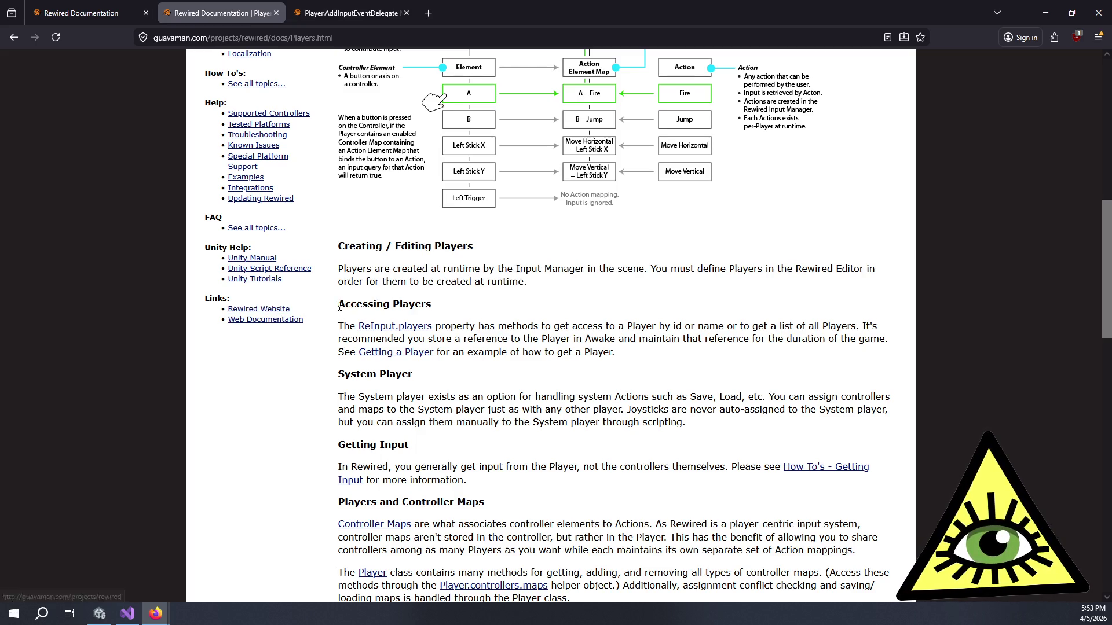
# Step: Read the Accessing Players and System Player sections
pyautogui.moveTo(337, 308)
pyautogui.mouseDown()
pyautogui.moveTo(611, 339)
pyautogui.moveTo(657, 327)
pyautogui.moveTo(867, 327)
pyautogui.moveTo(438, 340)
pyautogui.moveTo(820, 343)
pyautogui.moveTo(542, 354)
pyautogui.moveTo(620, 362)
pyautogui.mouseUp()
pyautogui.click(621, 361)
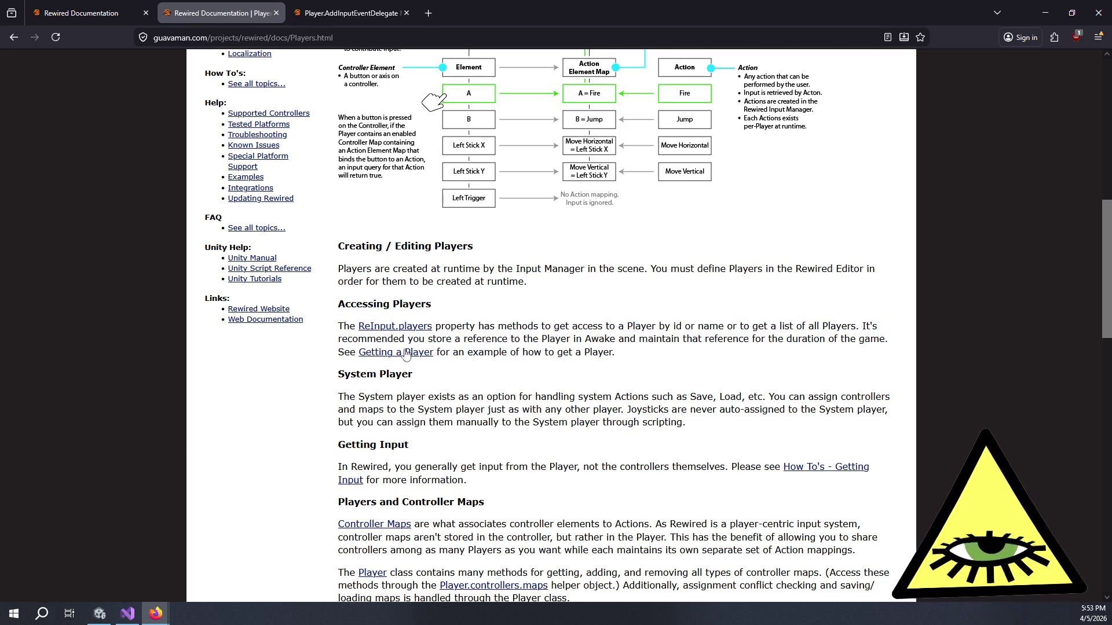
pyautogui.scroll(-2, 359, 350)
pyautogui.moveTo(356, 256)
pyautogui.mouseDown()
pyautogui.moveTo(453, 293)
pyautogui.moveTo(533, 280)
pyautogui.moveTo(837, 279)
pyautogui.moveTo(418, 291)
pyautogui.moveTo(491, 304)
pyautogui.moveTo(643, 281)
pyautogui.moveTo(703, 297)
pyautogui.moveTo(403, 305)
pyautogui.moveTo(648, 293)
pyautogui.moveTo(659, 306)
pyautogui.mouseUp()
pyautogui.click(658, 307)
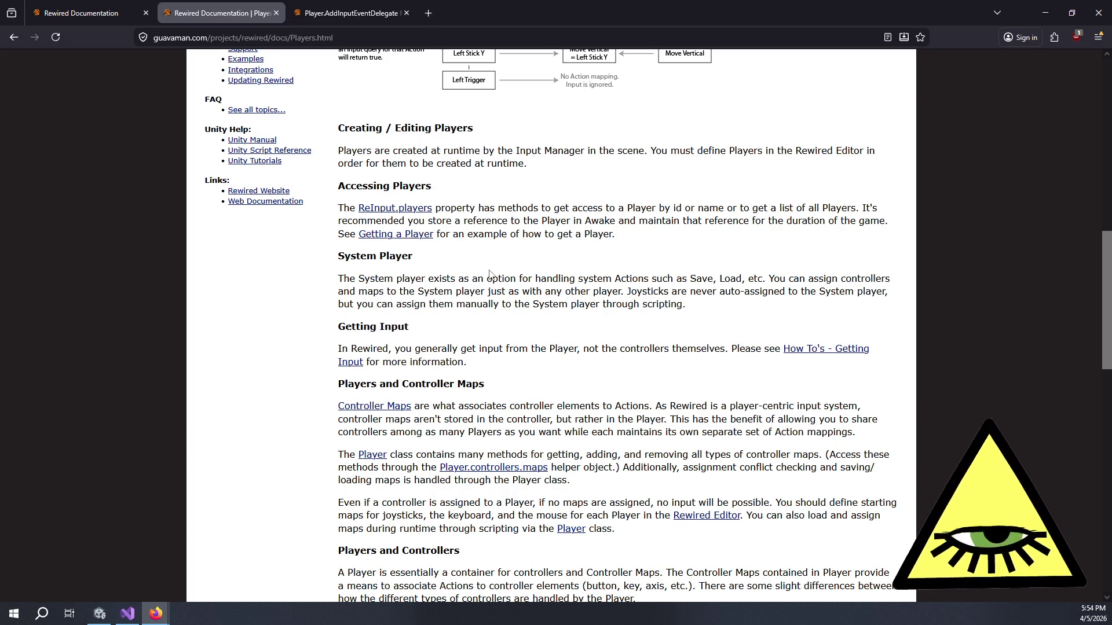
# Step: Finish the System Player paragraph and open How To's – Getting Input in a background tab
pyautogui.scroll(-2, 490, 273)
pyautogui.moveTo(350, 134)
pyautogui.mouseDown()
pyautogui.moveTo(412, 210)
pyautogui.moveTo(638, 186)
pyautogui.mouseUp()
pyautogui.click(354, 225)
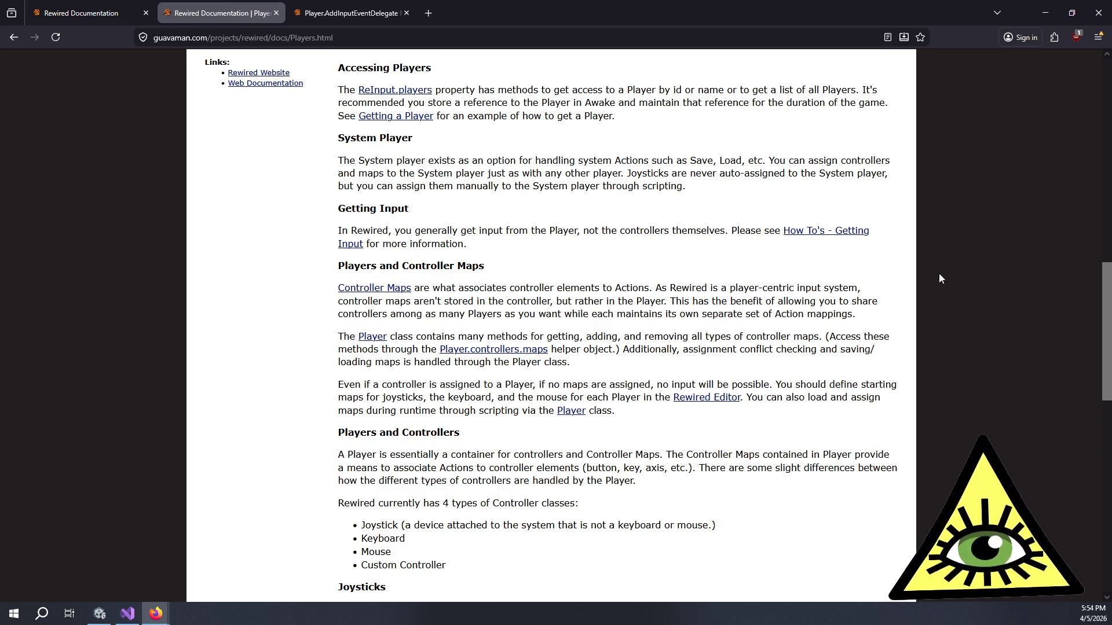
pyautogui.middleClick(820, 239)
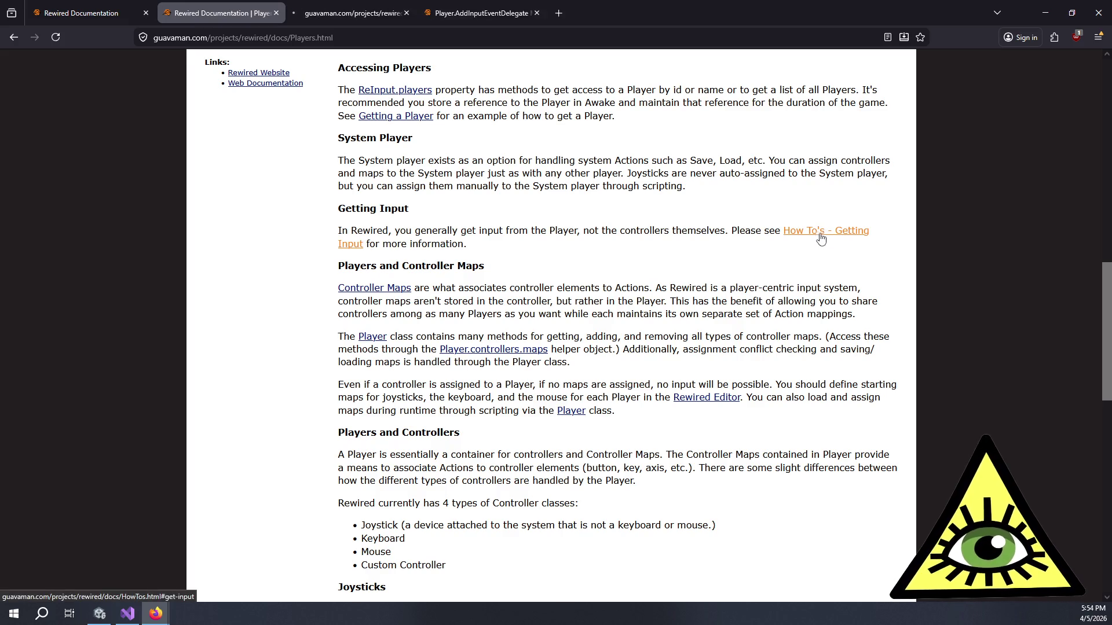
pyautogui.scroll(-2, 479, 218)
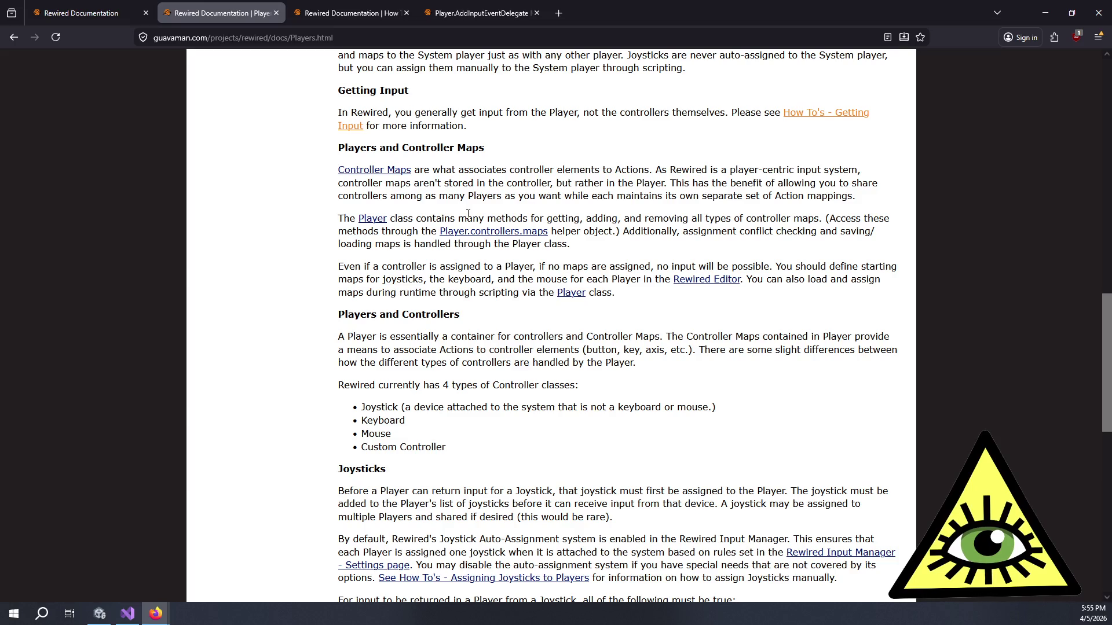
# Step: Read the Joysticks paragraphs, Auto-Assignment explanation and input requirement list, then scroll back up
pyautogui.scroll(-4, 411, 245)
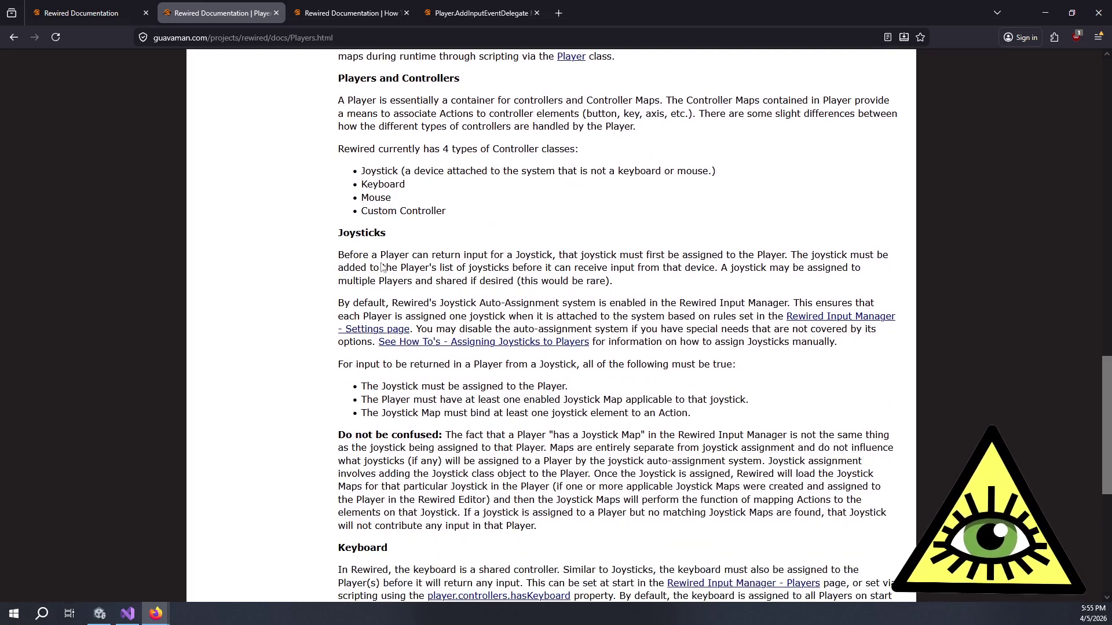
pyautogui.moveTo(388, 254)
pyautogui.mouseDown()
pyautogui.moveTo(843, 253)
pyautogui.moveTo(614, 281)
pyautogui.moveTo(392, 281)
pyautogui.moveTo(535, 256)
pyautogui.moveTo(825, 268)
pyautogui.moveTo(801, 269)
pyautogui.moveTo(790, 286)
pyautogui.moveTo(579, 283)
pyautogui.moveTo(596, 282)
pyautogui.moveTo(524, 316)
pyautogui.moveTo(478, 304)
pyautogui.moveTo(837, 301)
pyautogui.moveTo(494, 322)
pyautogui.moveTo(688, 314)
pyautogui.mouseUp()
pyautogui.click(689, 313)
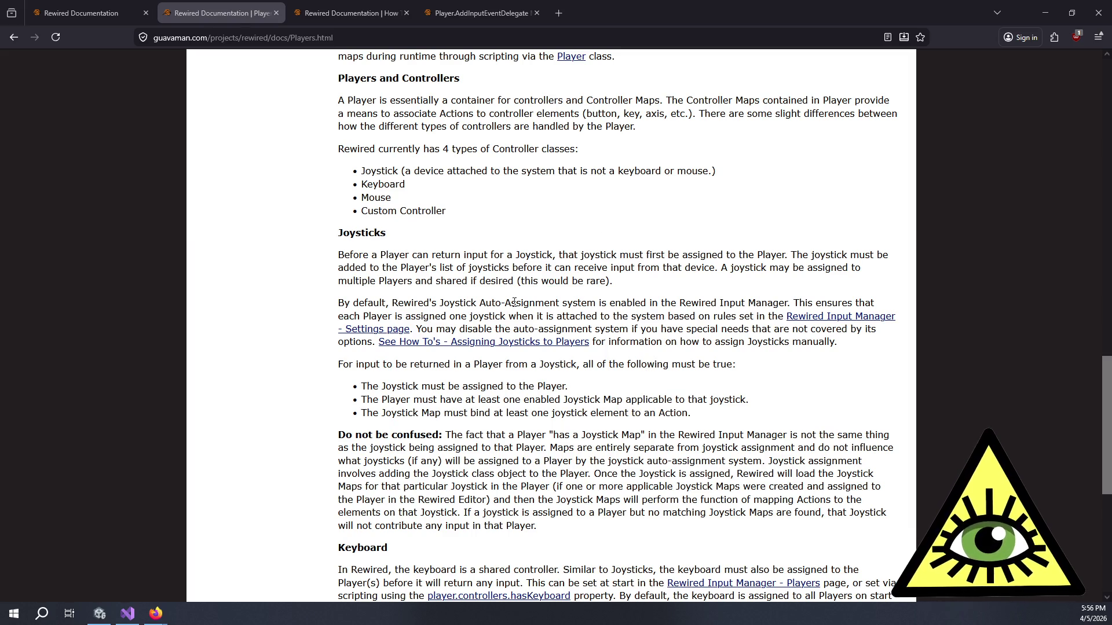
pyautogui.moveTo(440, 303); pyautogui.dragTo(770, 330)
pyautogui.click(724, 333)
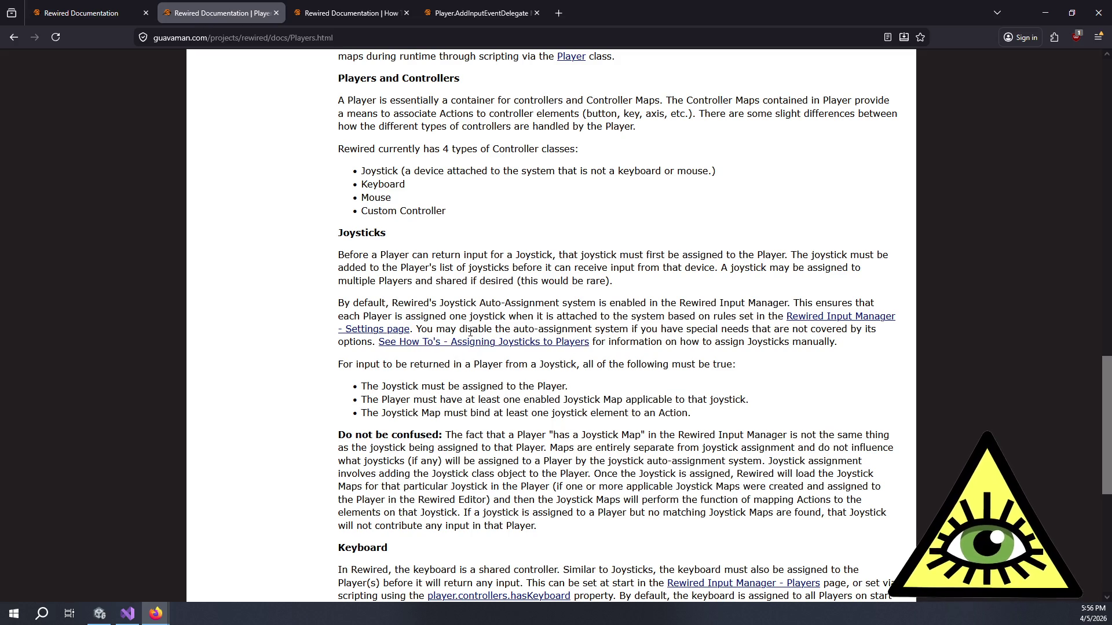
pyautogui.moveTo(358, 364)
pyautogui.mouseDown()
pyautogui.moveTo(706, 361)
pyautogui.moveTo(513, 386)
pyautogui.moveTo(523, 399)
pyautogui.moveTo(645, 388)
pyautogui.moveTo(674, 412)
pyautogui.moveTo(662, 399)
pyautogui.moveTo(665, 418)
pyautogui.mouseUp()
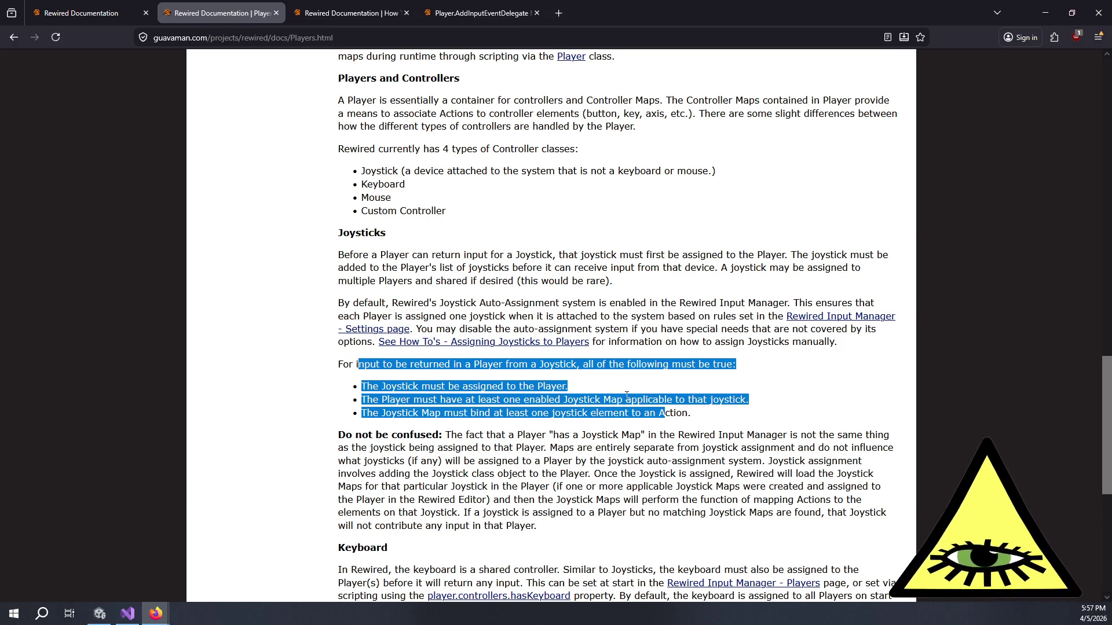
pyautogui.scroll(12, 627, 396)
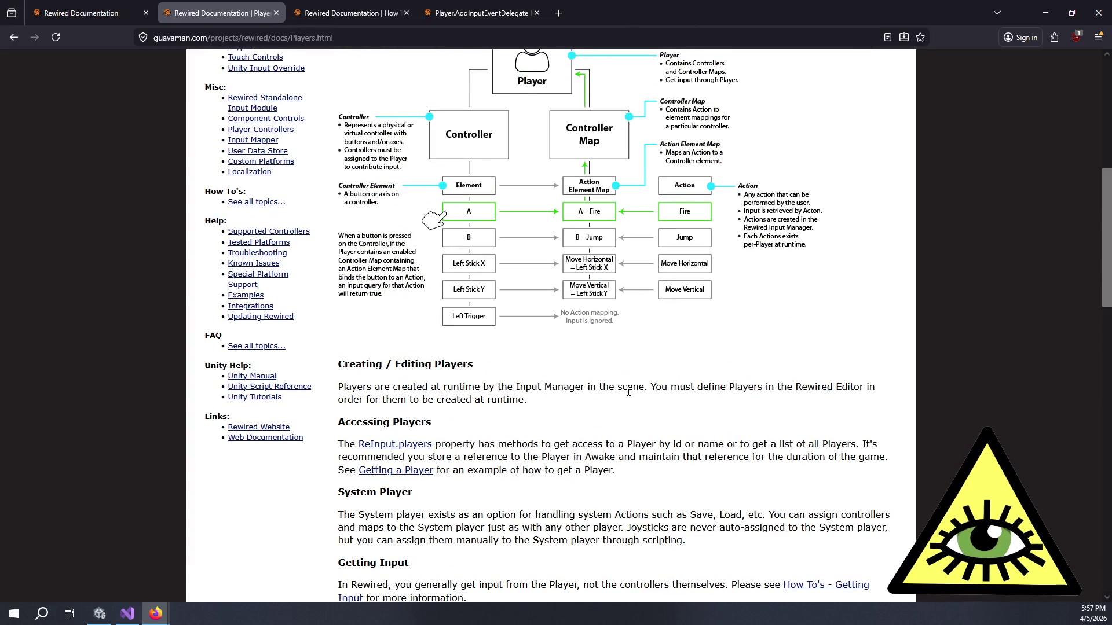
# Step: Scroll up to the GetButton("Fire") diagram, then back down to Players and Controllers
pyautogui.scroll(2, 629, 391)
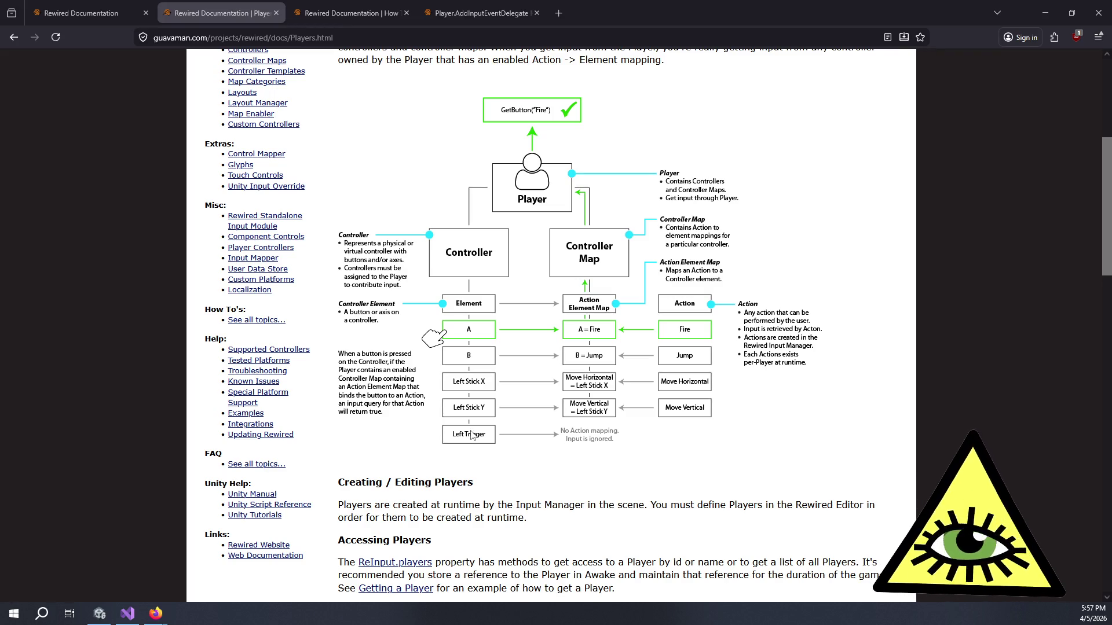
pyautogui.scroll(-10, 582, 474)
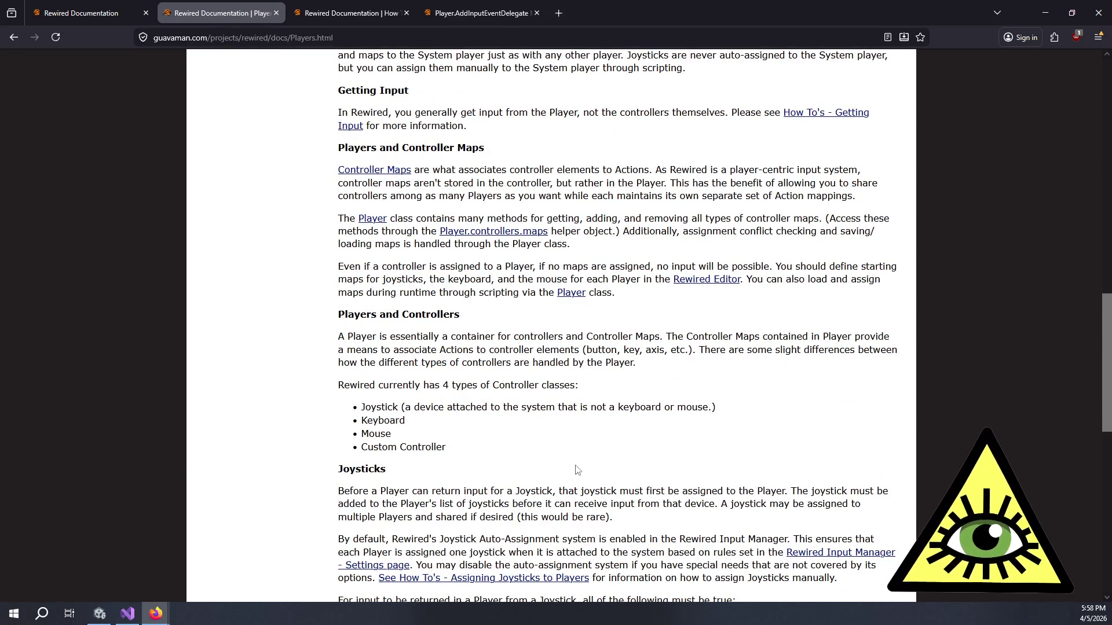
pyautogui.scroll(-5, 576, 469)
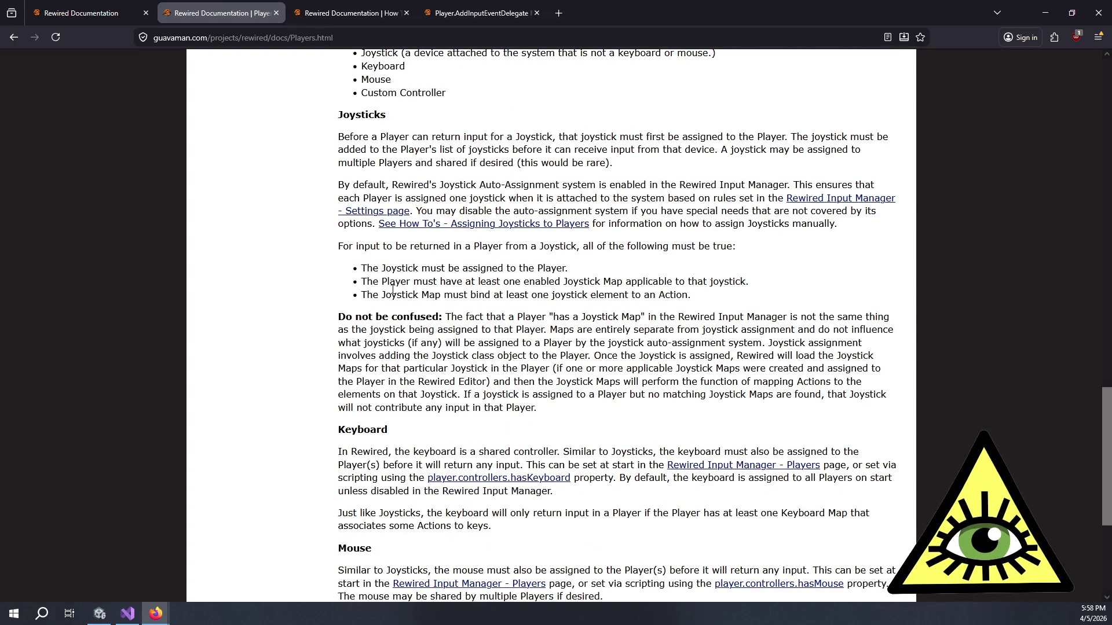
pyautogui.moveTo(397, 294); pyautogui.dragTo(669, 297)
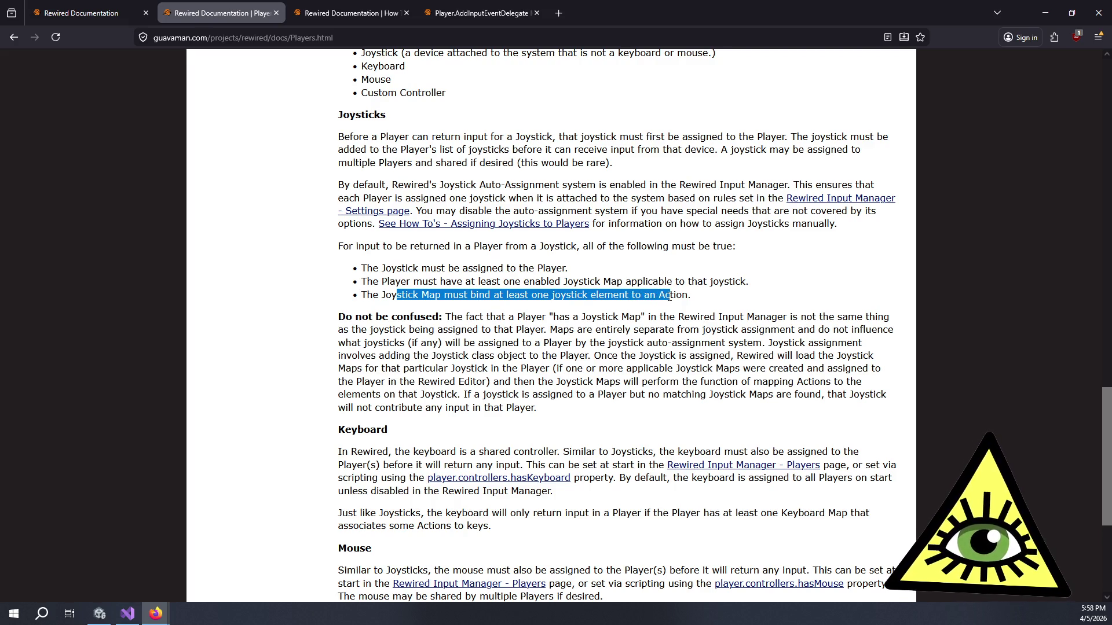
pyautogui.click(670, 297)
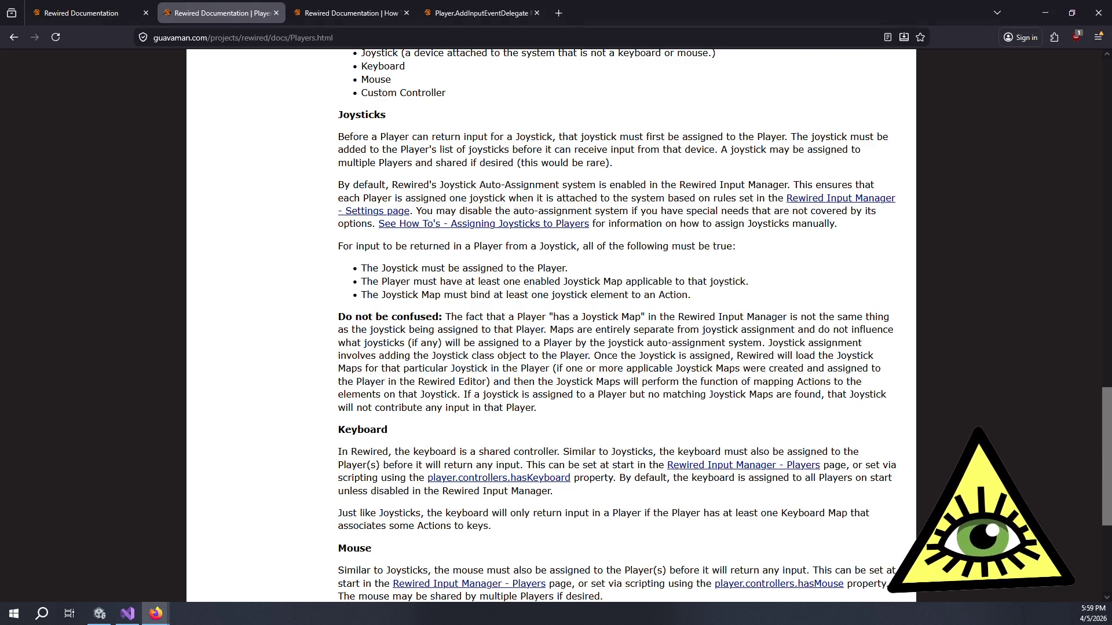
pyautogui.scroll(15, 913, 329)
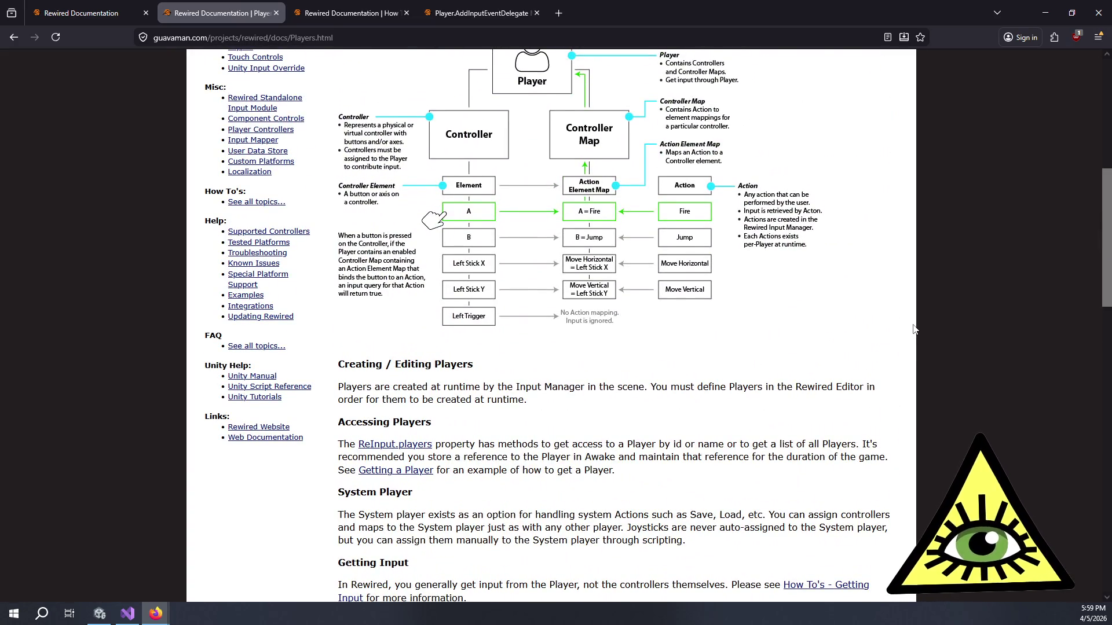
pyautogui.scroll(-8, 914, 329)
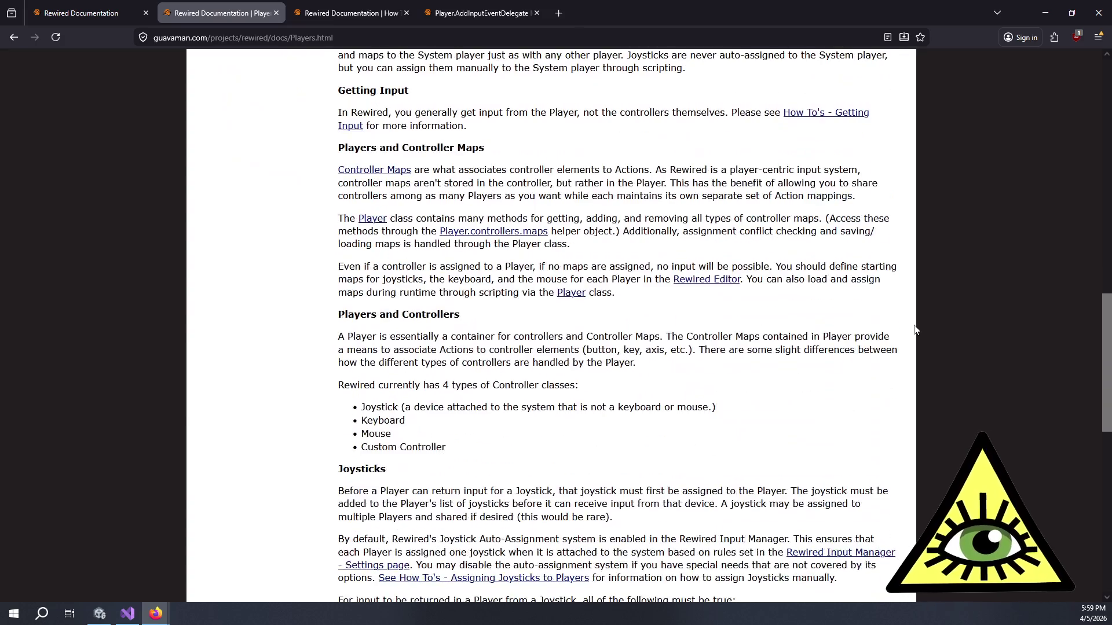
pyautogui.click(359, 12)
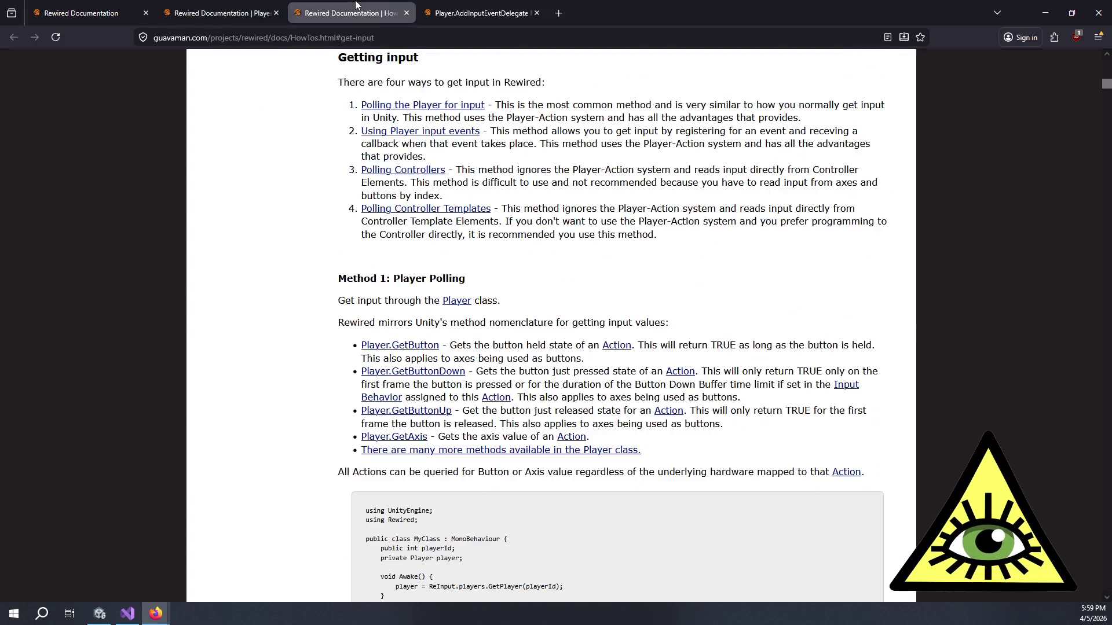
# Step: On the AddInputEventDelegate tab, search the API reference for 'Action'
pyautogui.click(472, 5)
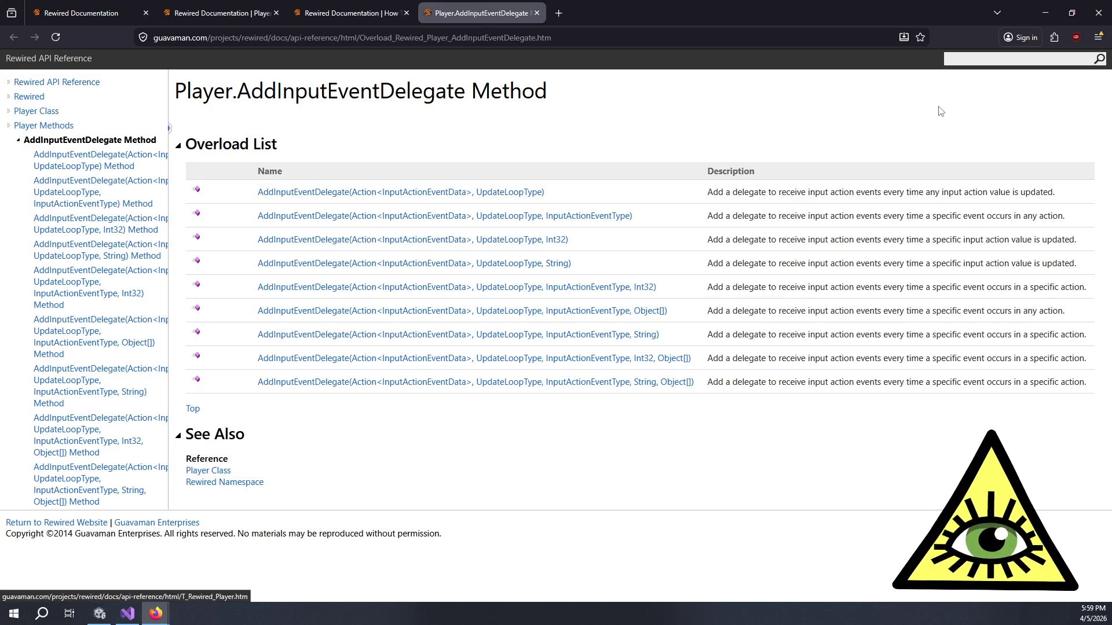
pyautogui.click(977, 61)
pyautogui.write('Action')
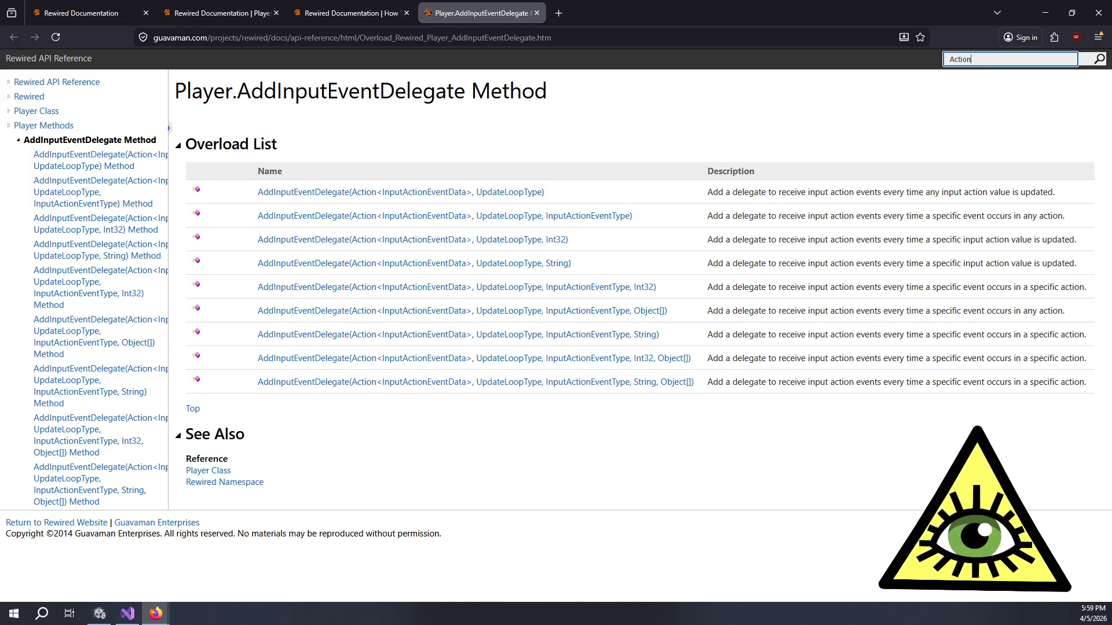
pyautogui.press('Return')
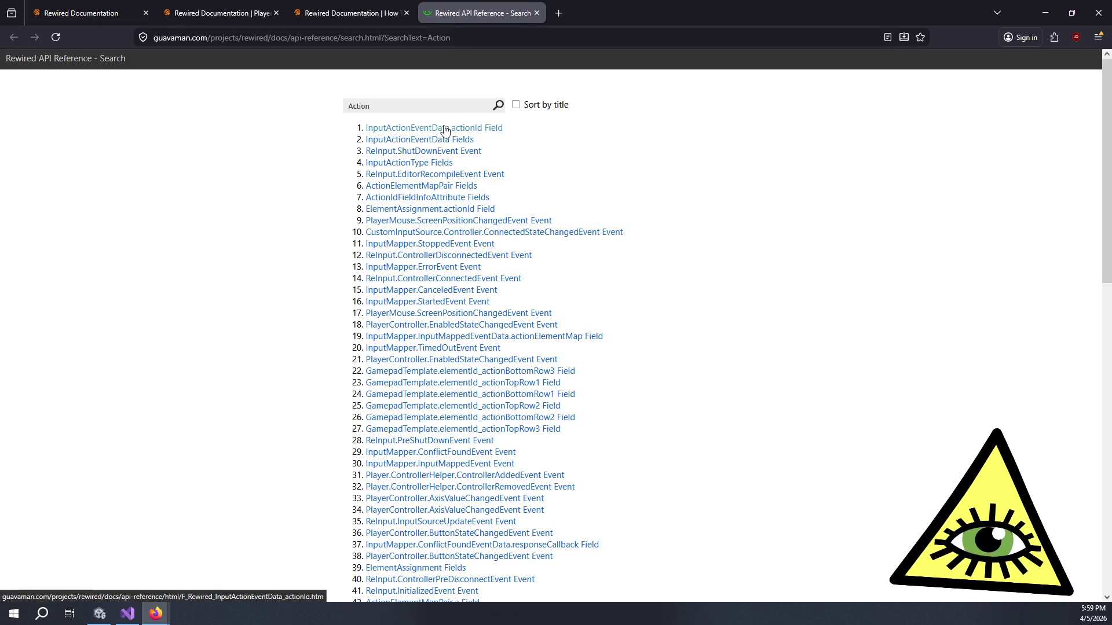
# Step: Search for 'Controllermap' and open the ControllerMap Class page from the results
pyautogui.click(436, 107)
pyautogui.hotkey('ctrl', 'a')
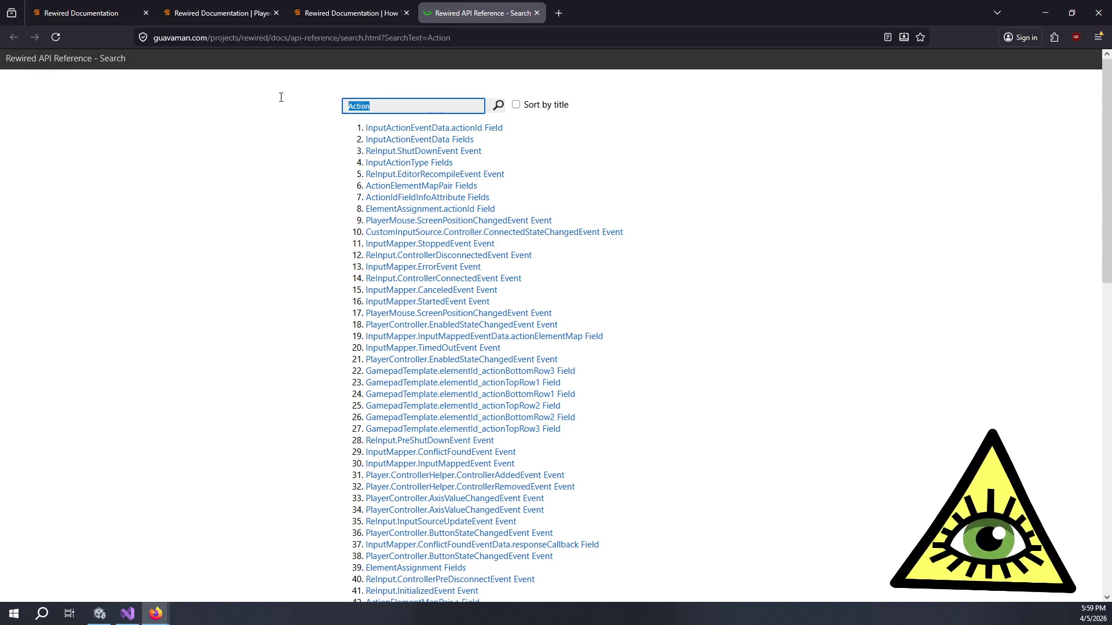
pyautogui.write('Controllermap')
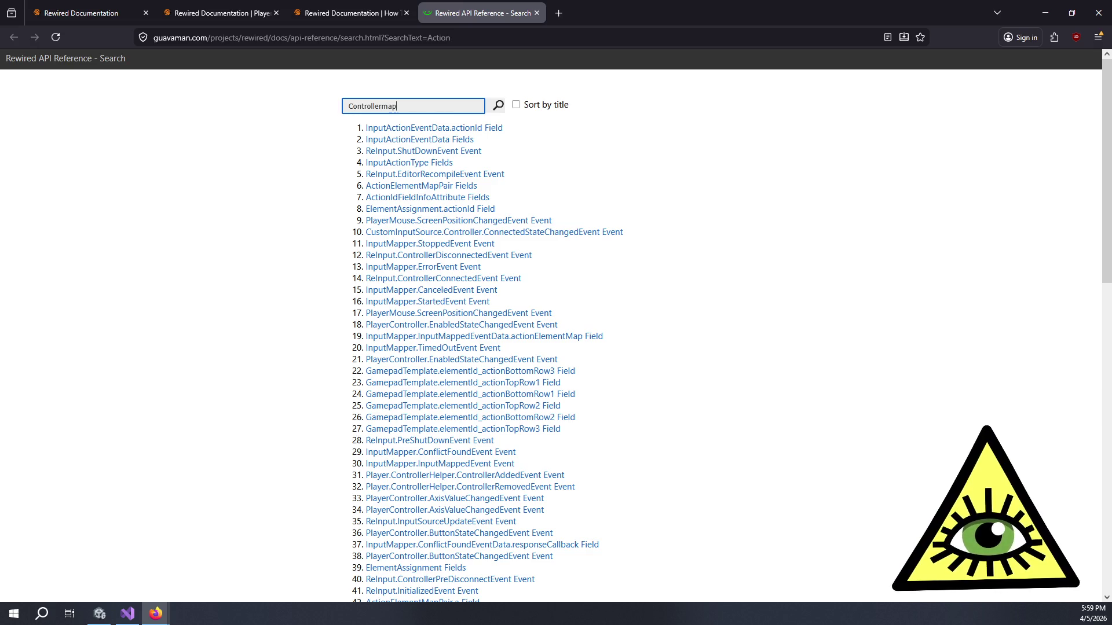
pyautogui.press('Return')
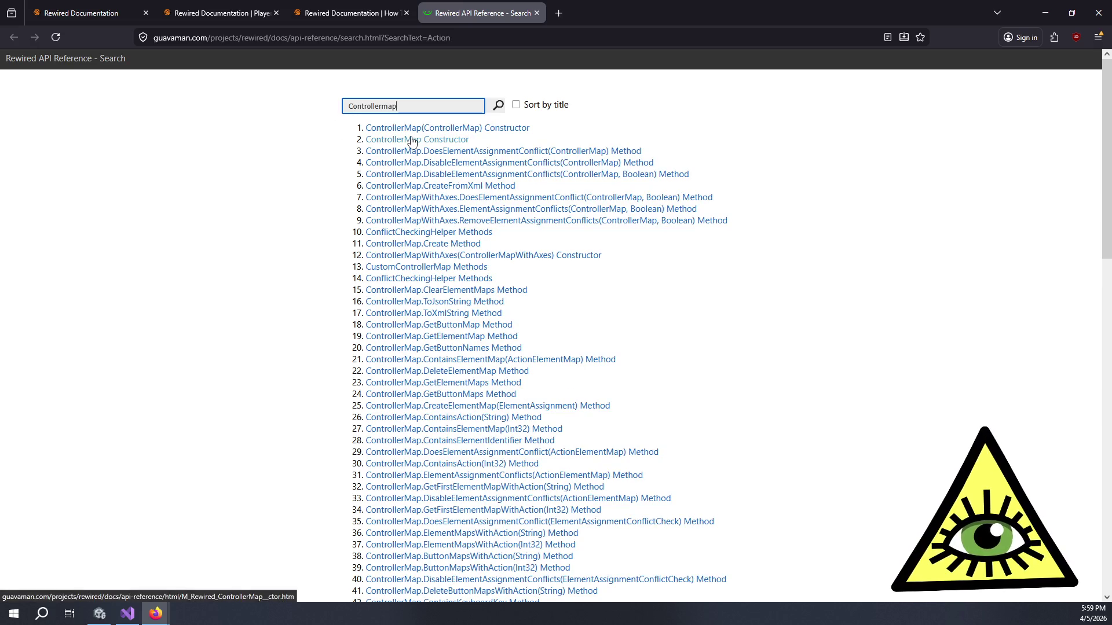
pyautogui.click(405, 128)
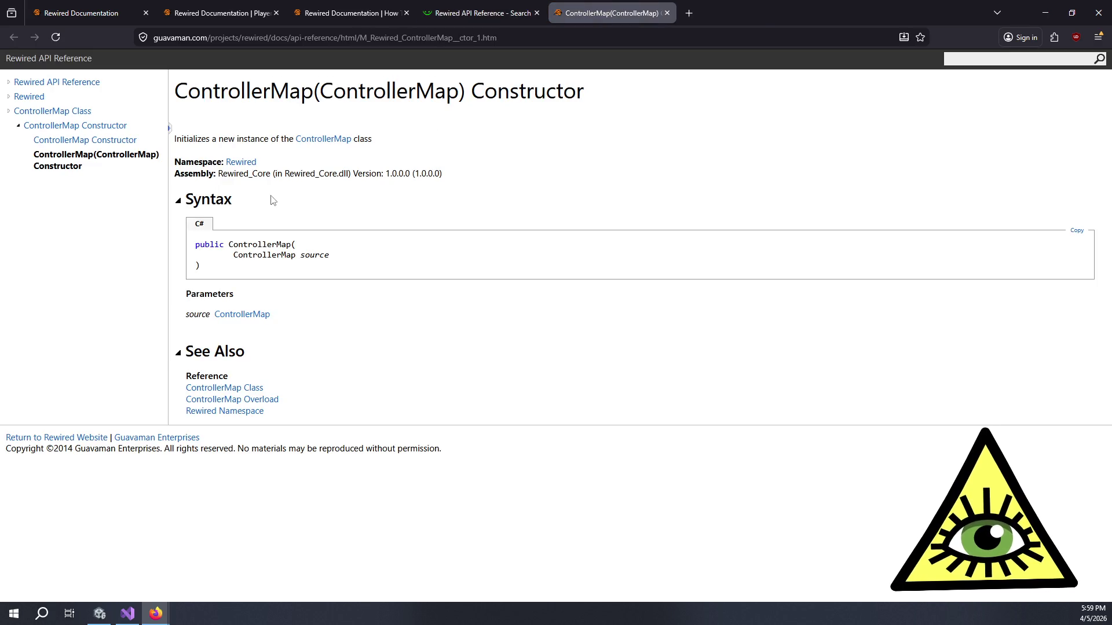
pyautogui.click(323, 139)
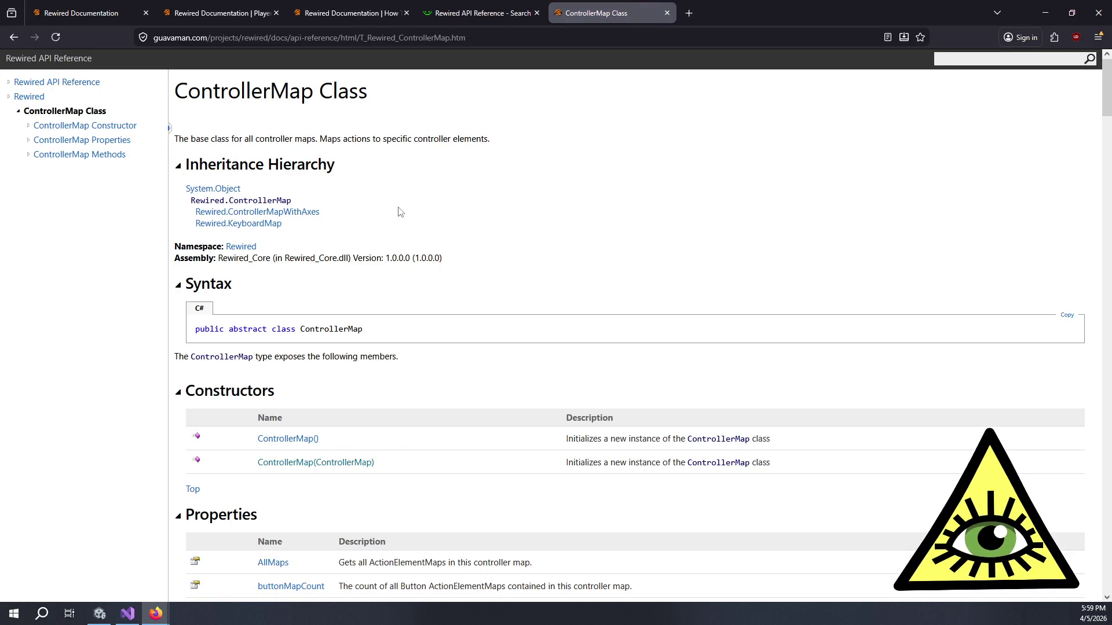
# Step: Open the AllMaps, ButtonMaps and ElementMaps property pages in background tabs
pyautogui.scroll(-4, 404, 249)
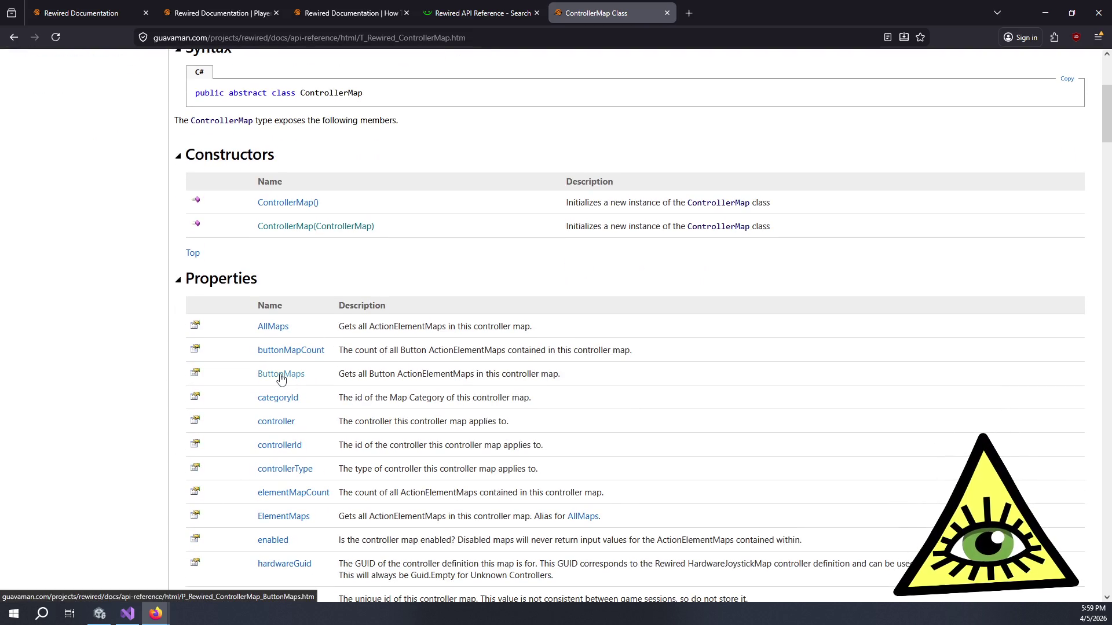
pyautogui.middleClick(266, 337)
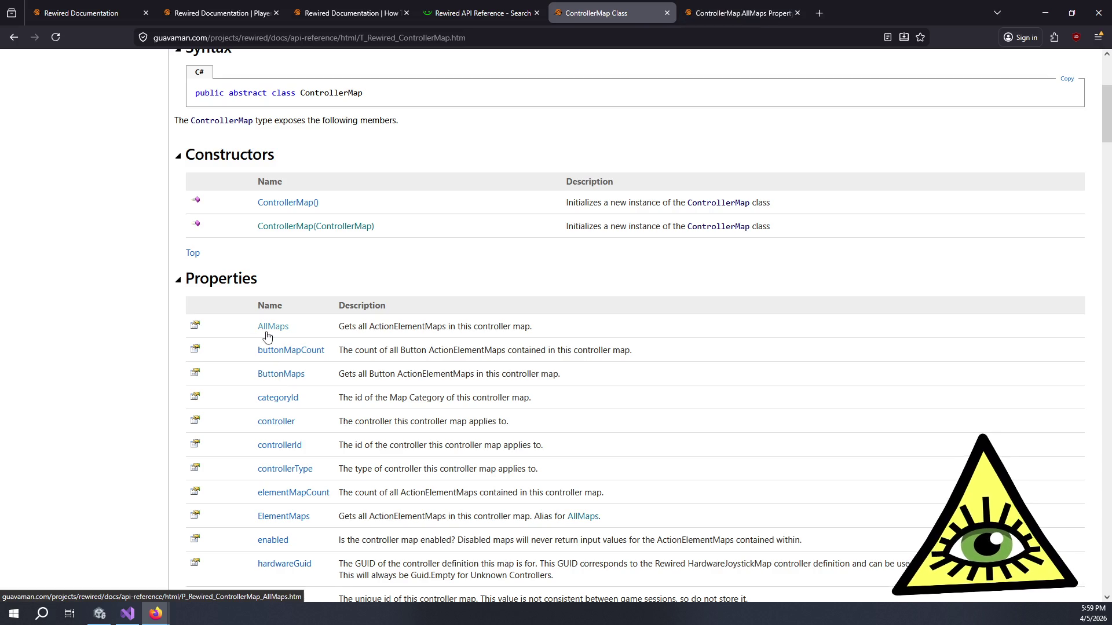
pyautogui.scroll(-2, 266, 338)
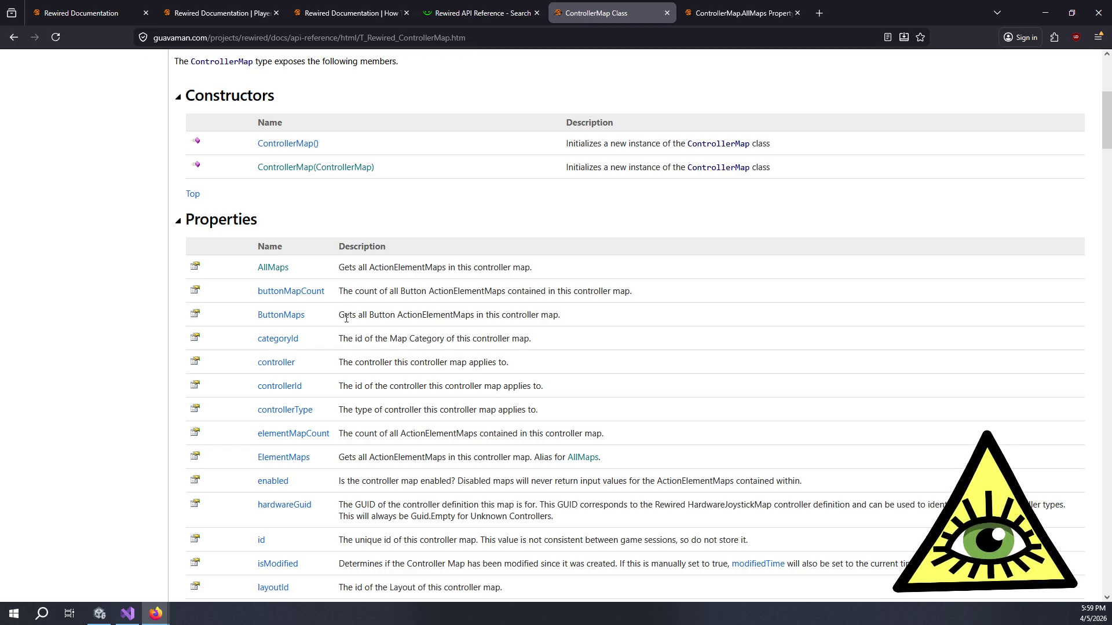
pyautogui.middleClick(290, 322)
pyautogui.scroll(-2, 291, 324)
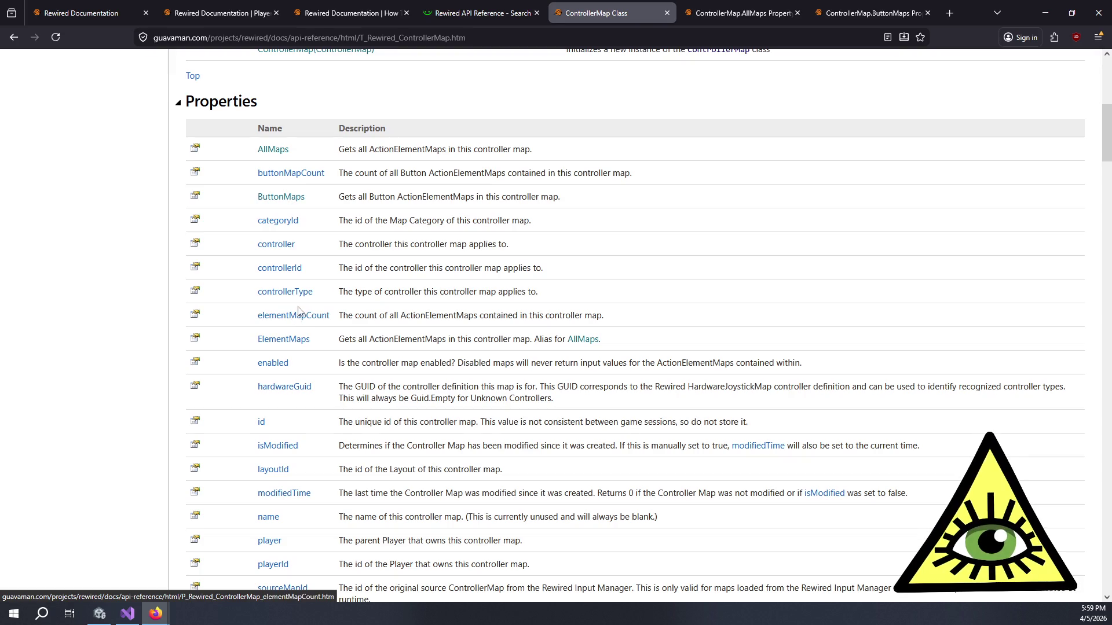
pyautogui.scroll(-2, 342, 216)
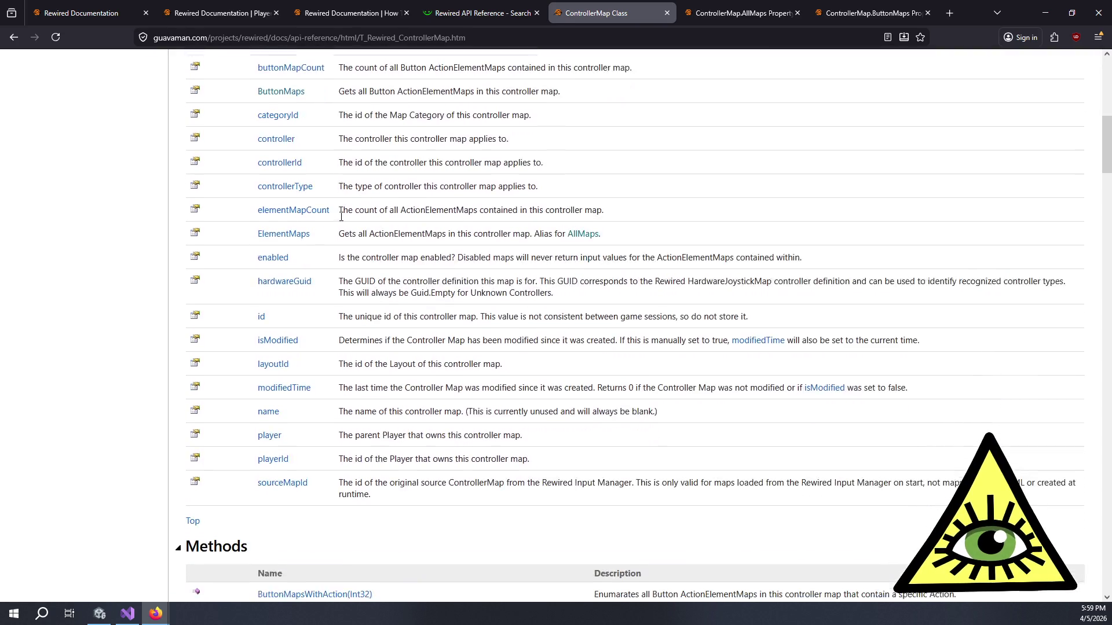
pyautogui.middleClick(296, 229)
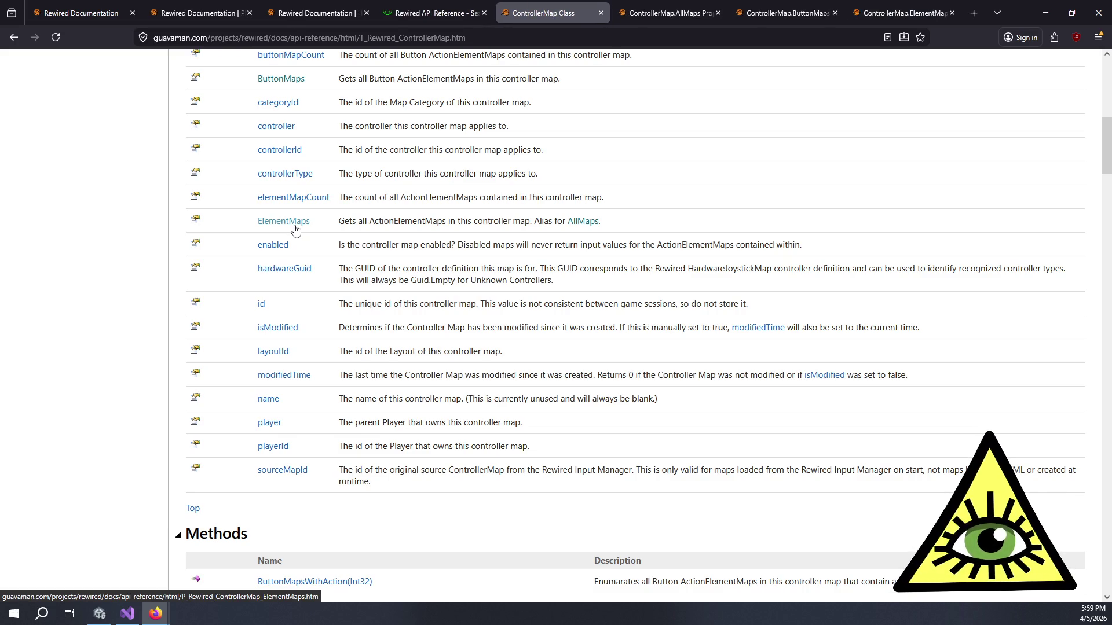
# Step: Highlight the ElementMaps and enabled descriptions, then switch to the AllMaps tab
pyautogui.scroll(-4, 297, 230)
pyautogui.scroll(5, 311, 231)
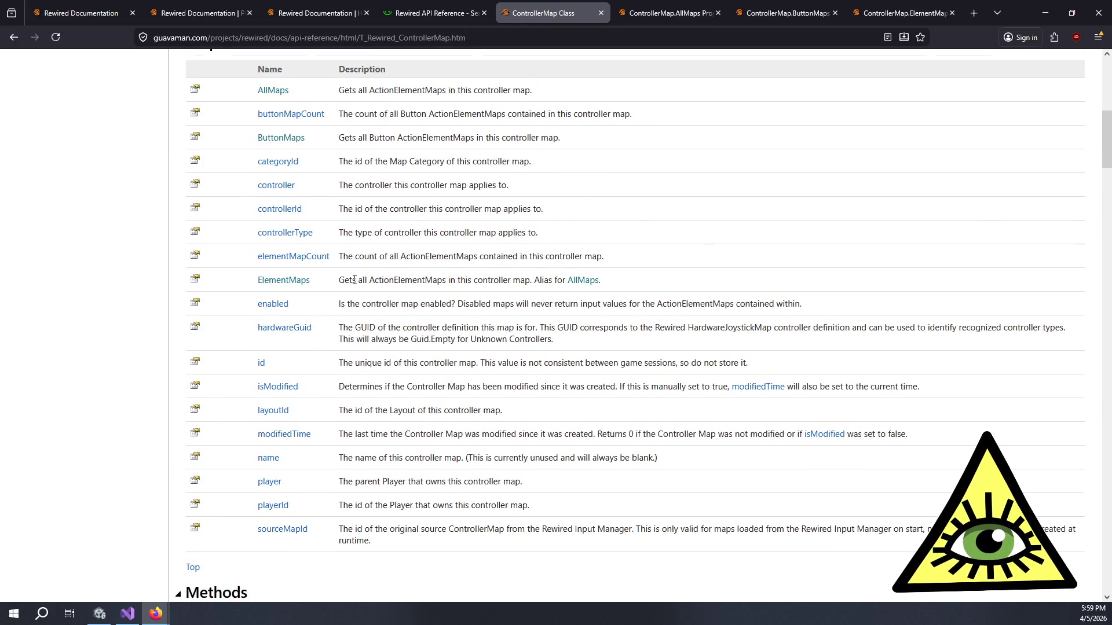
pyautogui.moveTo(350, 280); pyautogui.dragTo(462, 280)
pyautogui.moveTo(355, 305)
pyautogui.mouseDown()
pyautogui.moveTo(510, 329)
pyautogui.moveTo(760, 308)
pyautogui.mouseUp()
pyautogui.click(760, 308)
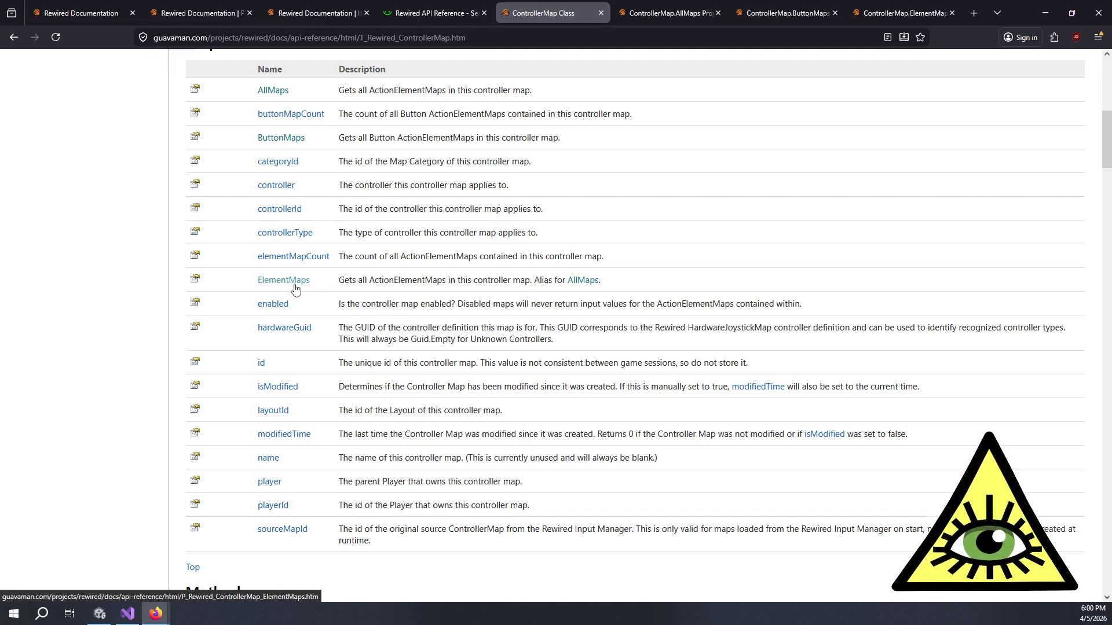
pyautogui.click(695, 6)
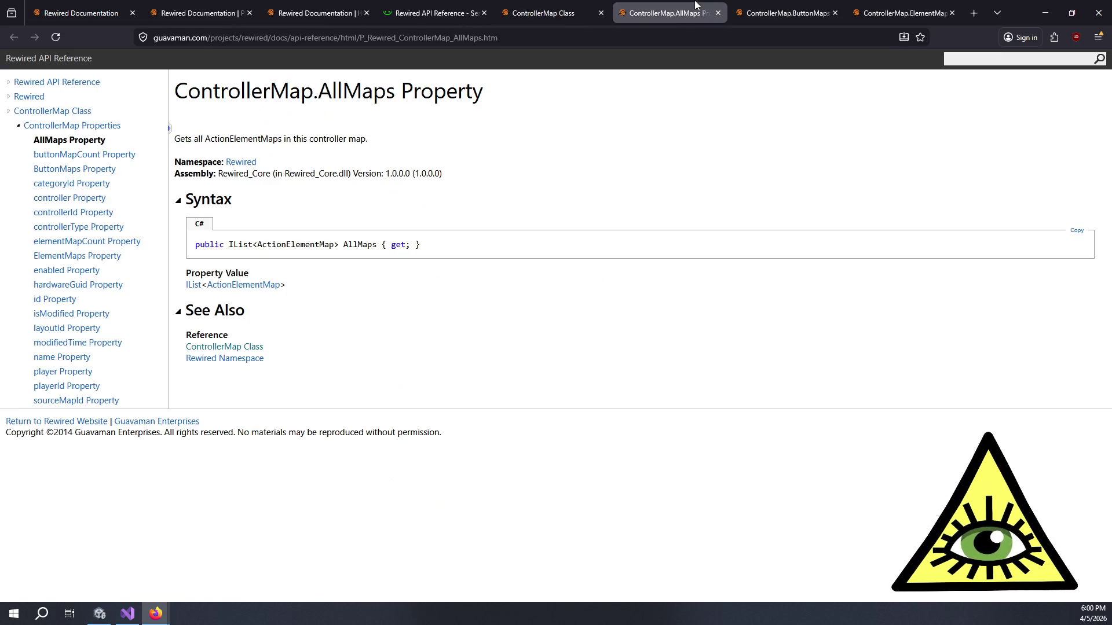
# Step: From the ButtonMaps page, go to the ActionElementMap class page's Properties table
pyautogui.click(809, 4)
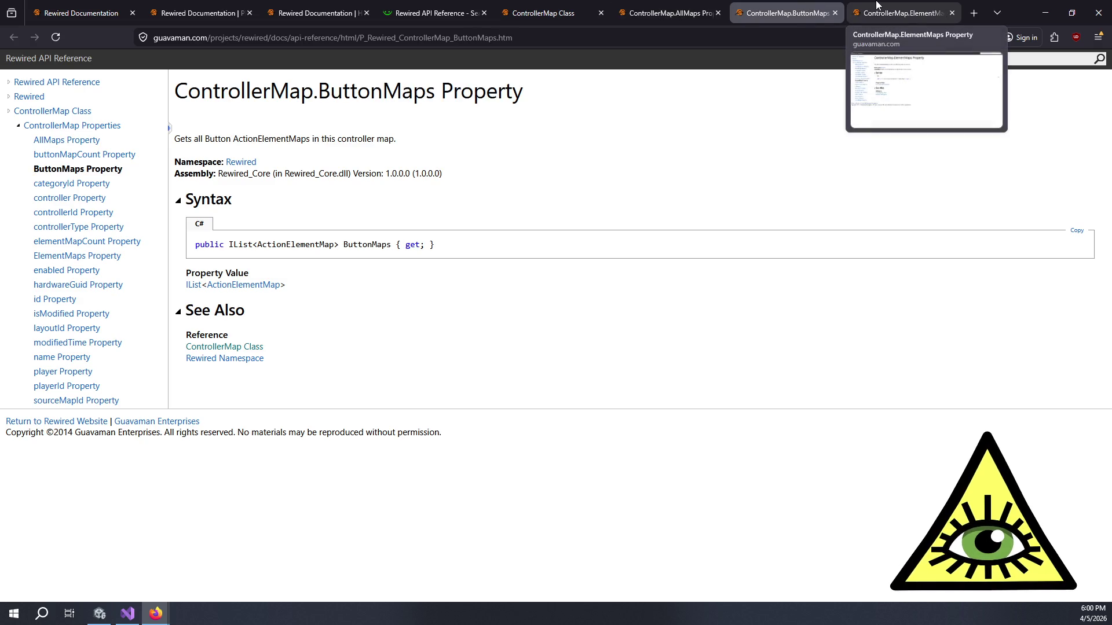
pyautogui.click(244, 289)
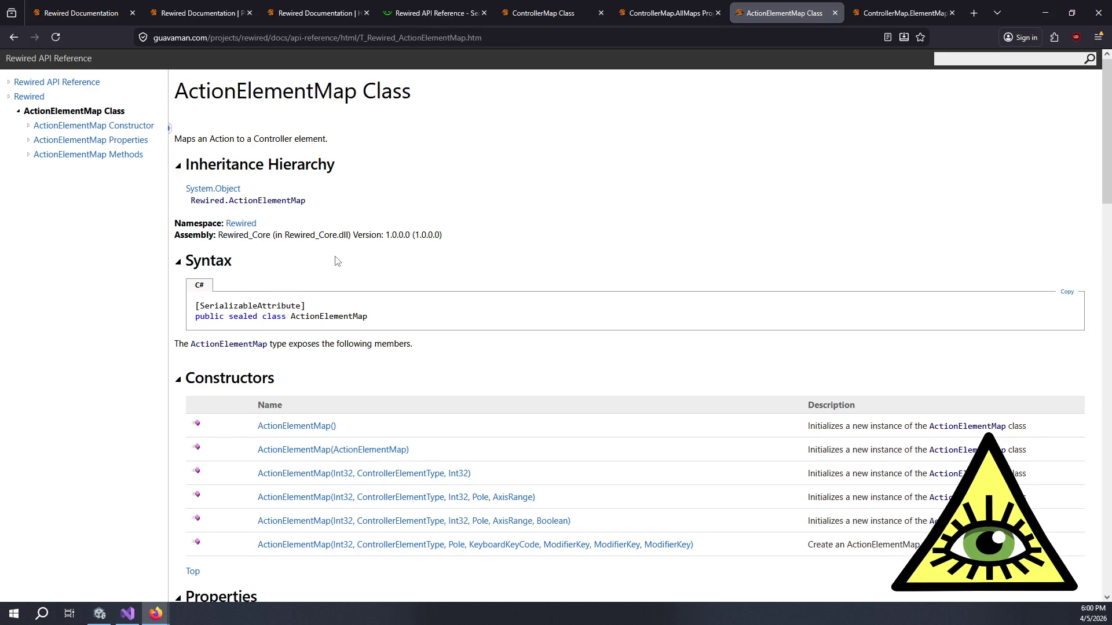
pyautogui.scroll(-8, 346, 263)
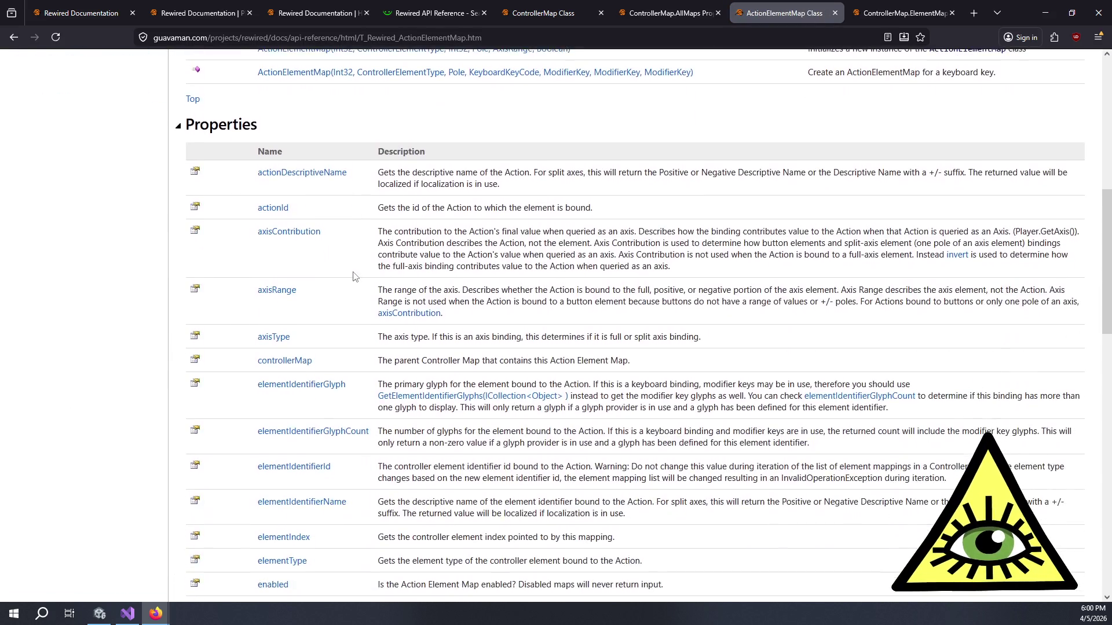
pyautogui.scroll(-1, 355, 277)
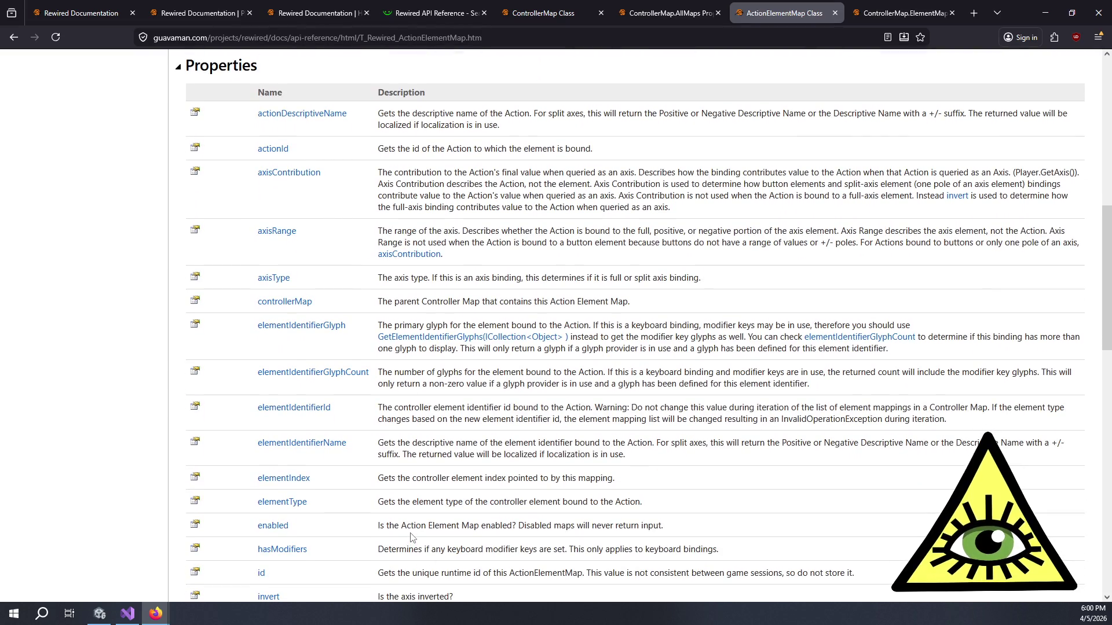
# Step: Highlight the enabled property's row and description in the ActionElementMap properties
pyautogui.moveTo(413, 529)
pyautogui.mouseDown()
pyautogui.moveTo(651, 529)
pyautogui.moveTo(642, 529)
pyautogui.mouseUp()
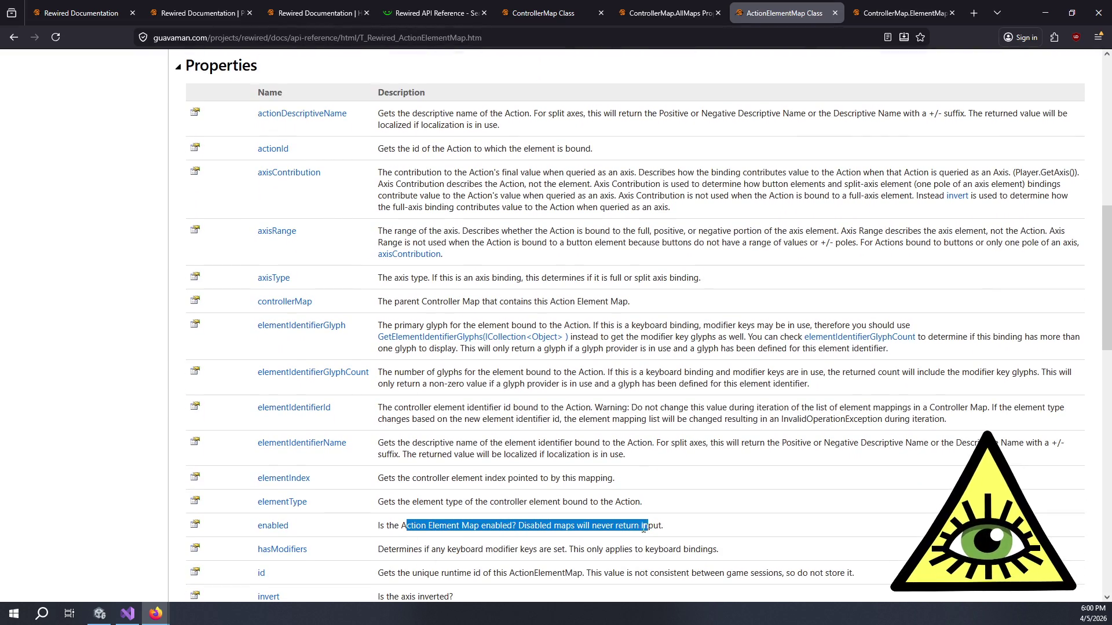
pyautogui.click(641, 530)
pyautogui.tripleClick(667, 524)
pyautogui.click(666, 519)
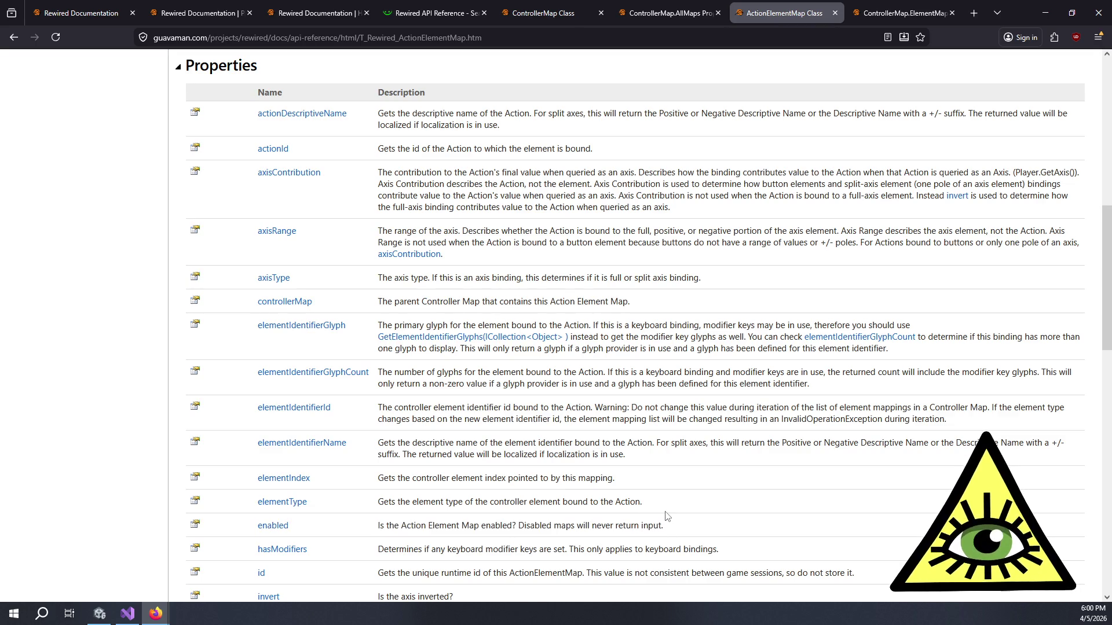
pyautogui.tripleClick(668, 519)
pyautogui.click(674, 524)
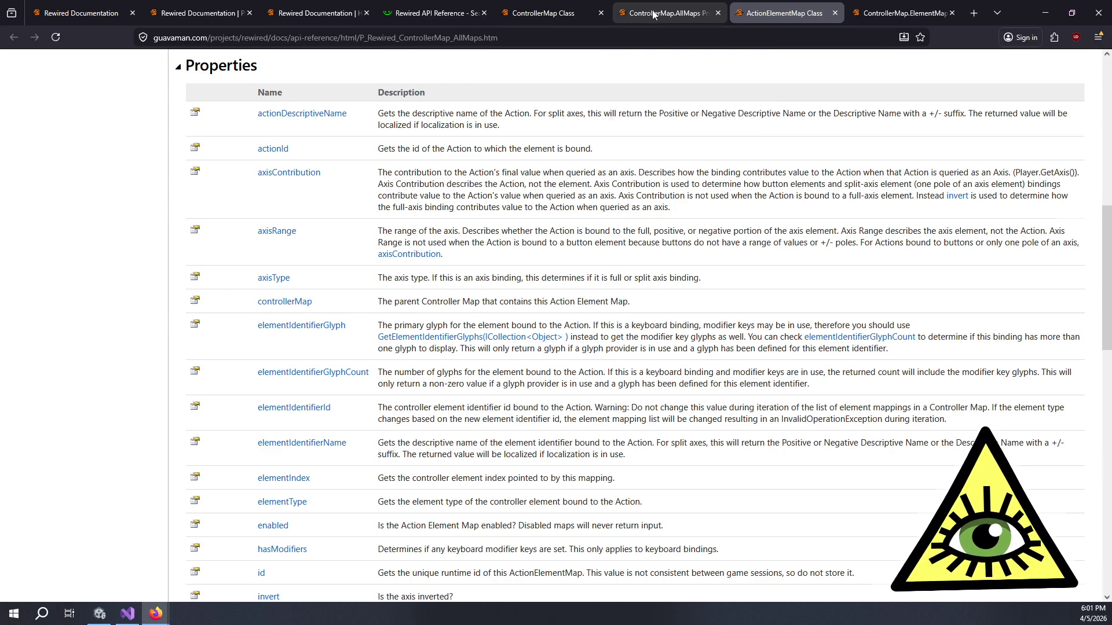
# Step: Compare with the AllMaps and ElementMaps tabs while marking the axisType and enabled descriptions
pyautogui.click(653, 14)
pyautogui.click(772, 7)
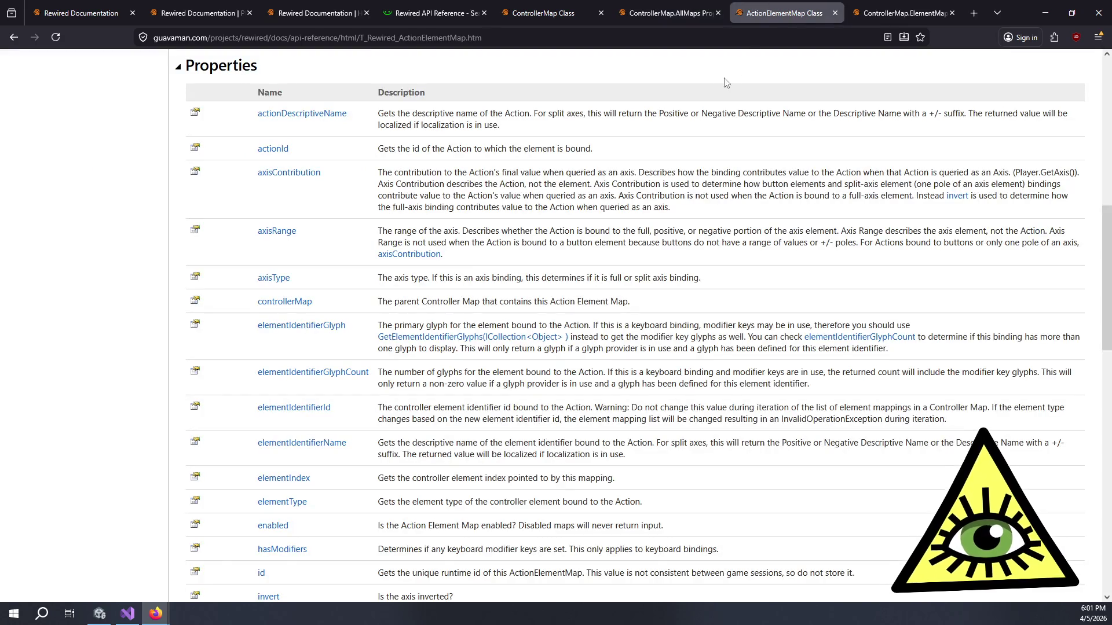
pyautogui.doubleClick(586, 271)
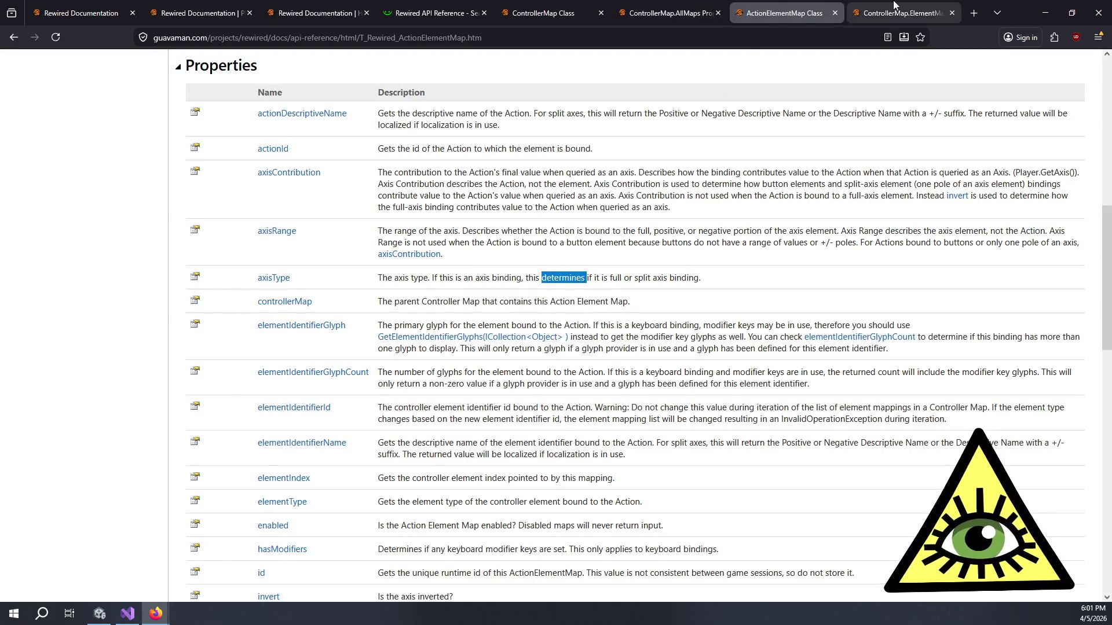
pyautogui.click(897, 6)
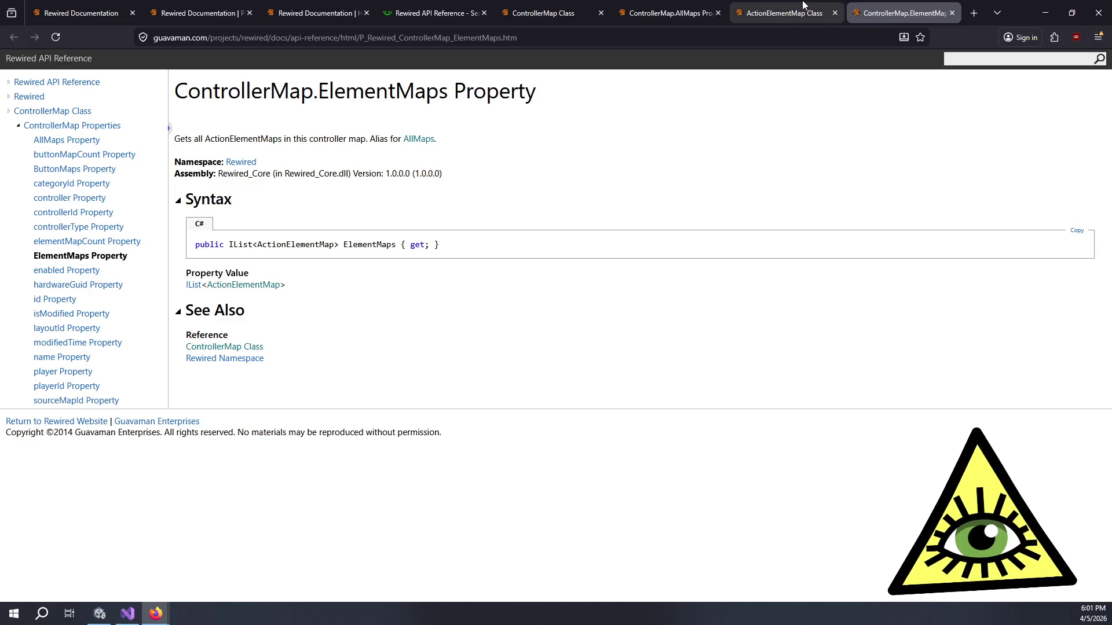
pyautogui.click(783, 13)
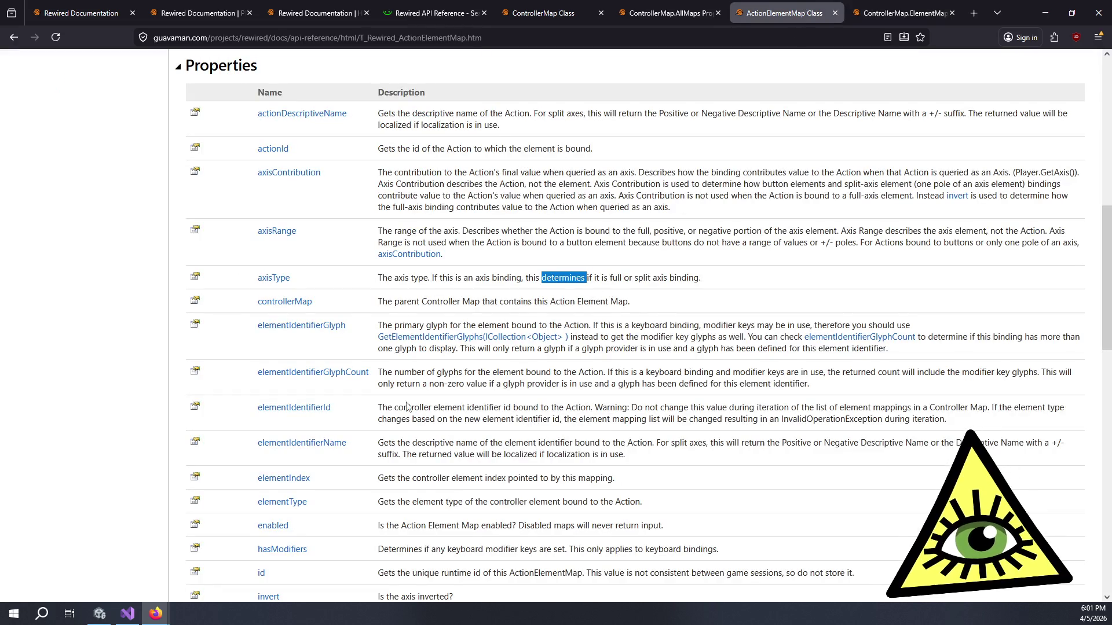
pyautogui.click(413, 537)
pyautogui.moveTo(403, 529); pyautogui.dragTo(658, 530)
pyautogui.click(659, 530)
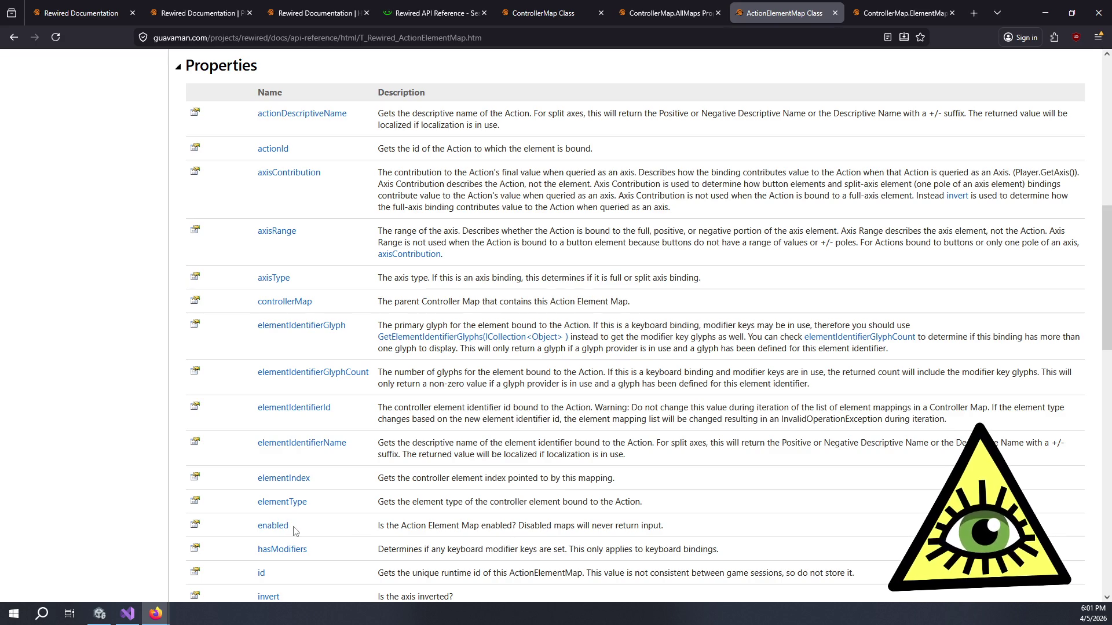
# Step: Mark the invert and axisRange descriptions, then open the axisRange property page in a new tab
pyautogui.moveTo(375, 527); pyautogui.dragTo(596, 527)
pyautogui.scroll(4, 595, 523)
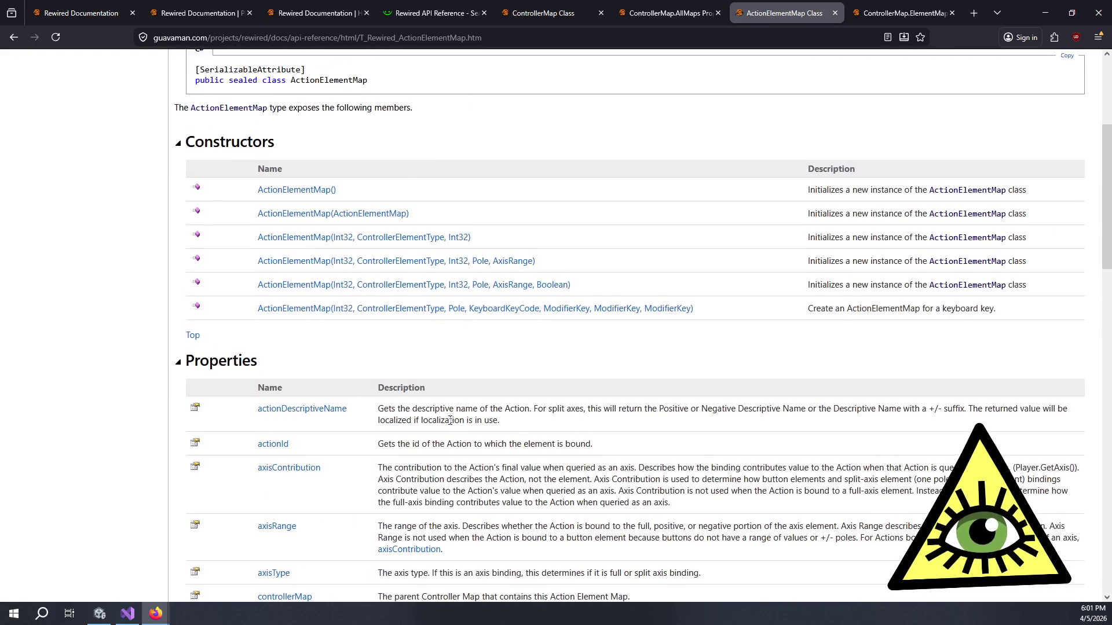
pyautogui.scroll(-5, 459, 439)
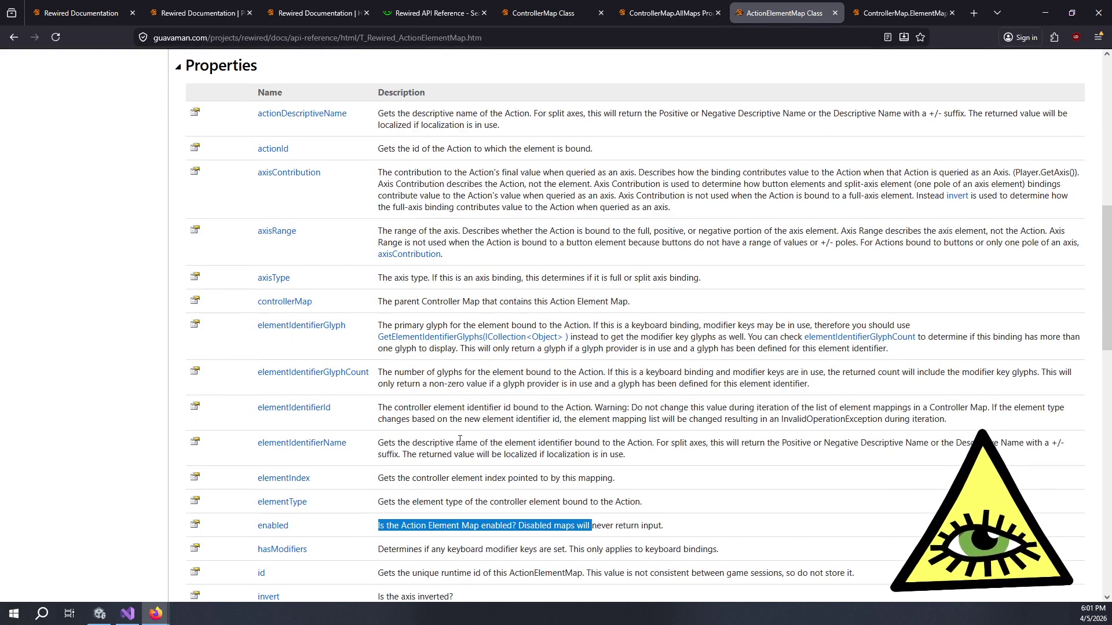
pyautogui.scroll(-3, 461, 443)
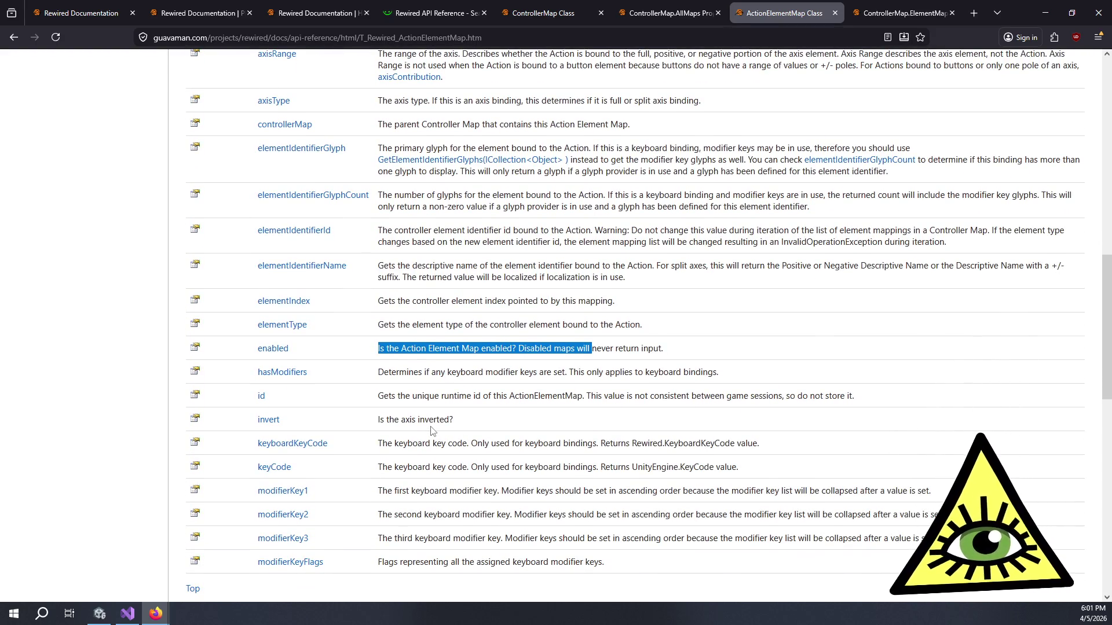
pyautogui.moveTo(472, 422); pyautogui.dragTo(345, 423)
pyautogui.scroll(-2, 347, 422)
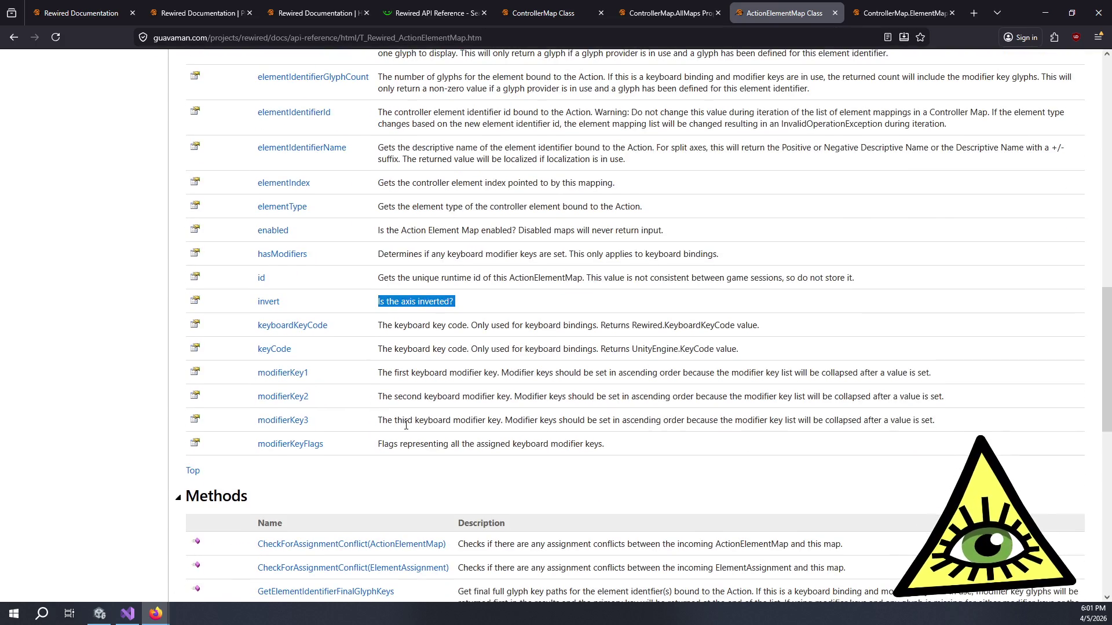
pyautogui.scroll(2, 427, 417)
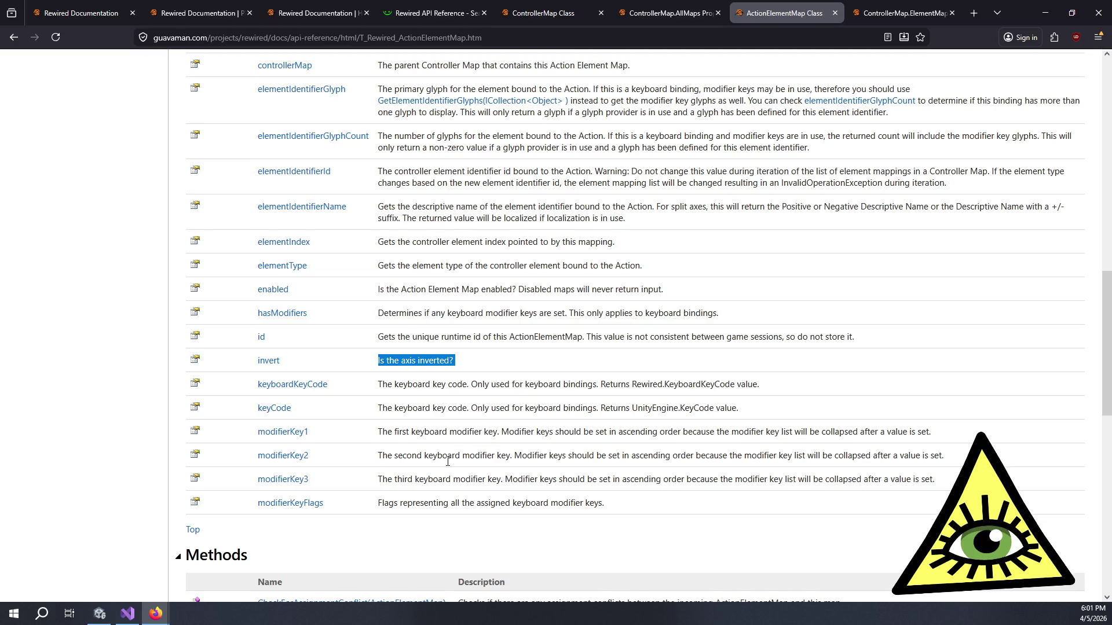
pyautogui.scroll(3, 447, 464)
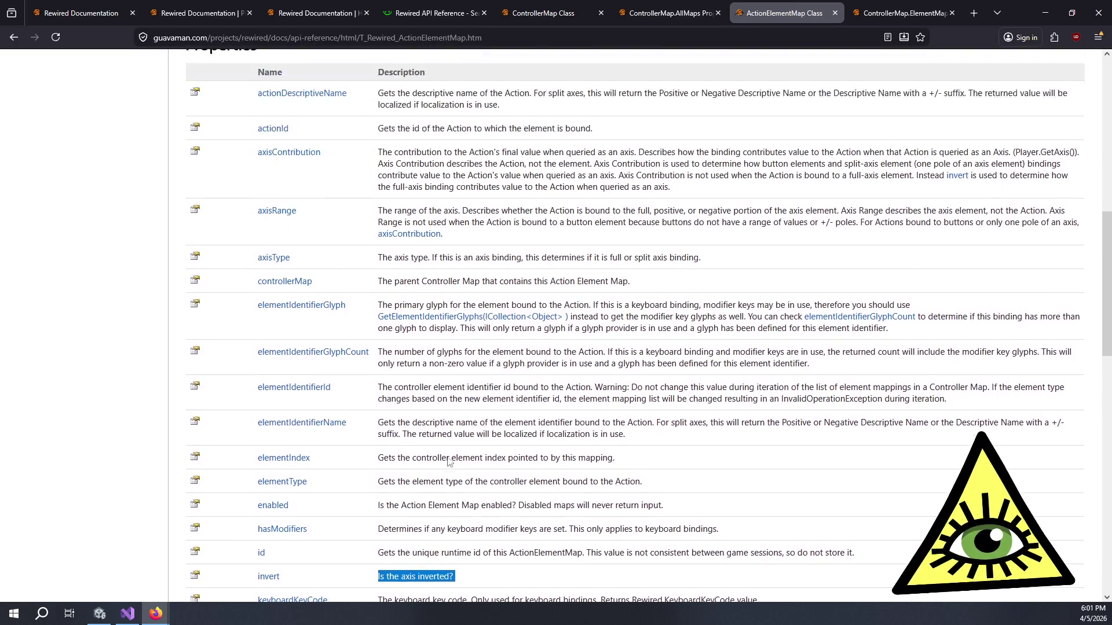
pyautogui.moveTo(408, 231)
pyautogui.mouseDown()
pyautogui.moveTo(831, 243)
pyautogui.moveTo(793, 231)
pyautogui.mouseUp()
pyautogui.middleClick(266, 232)
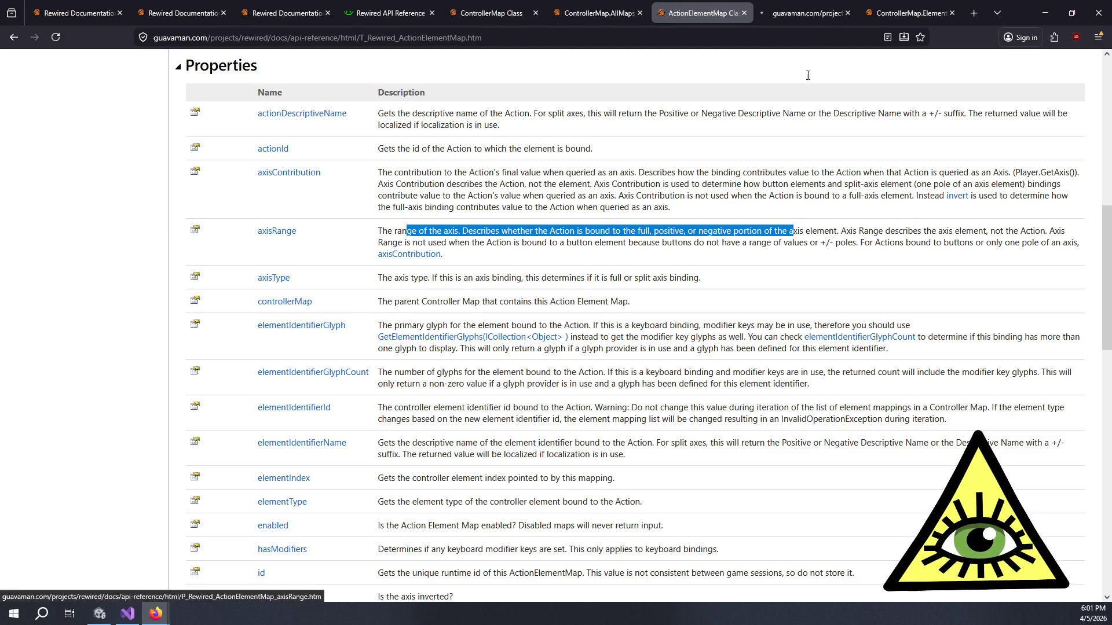
# Step: Read the AxisRange type's Full, Negative and Positive values, then close the AxisRange Class tab
pyautogui.click(819, 3)
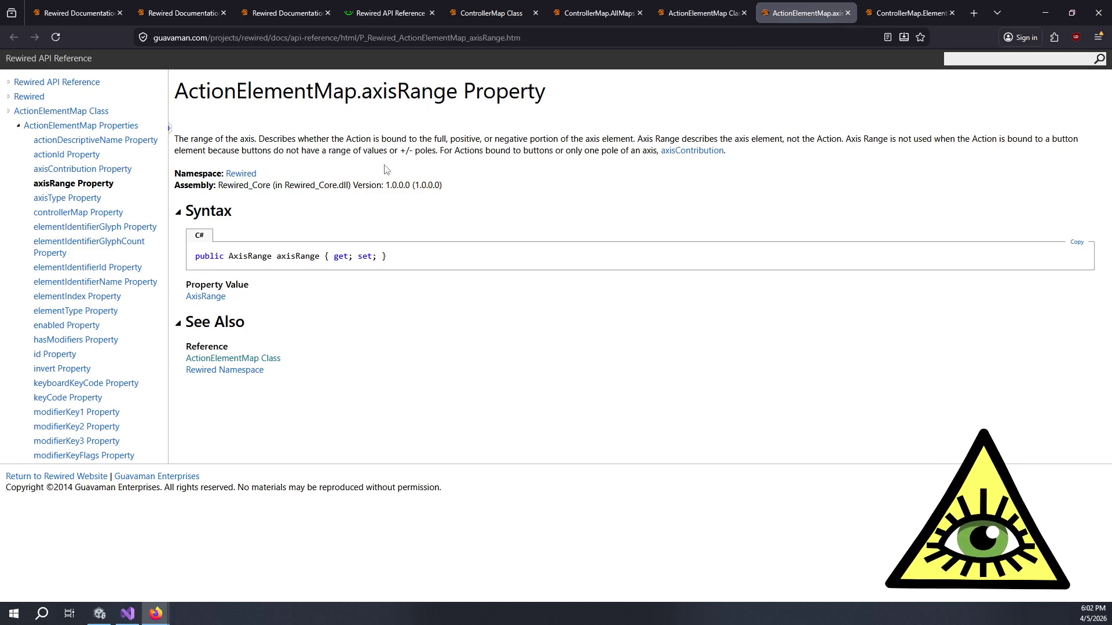
pyautogui.click(204, 299)
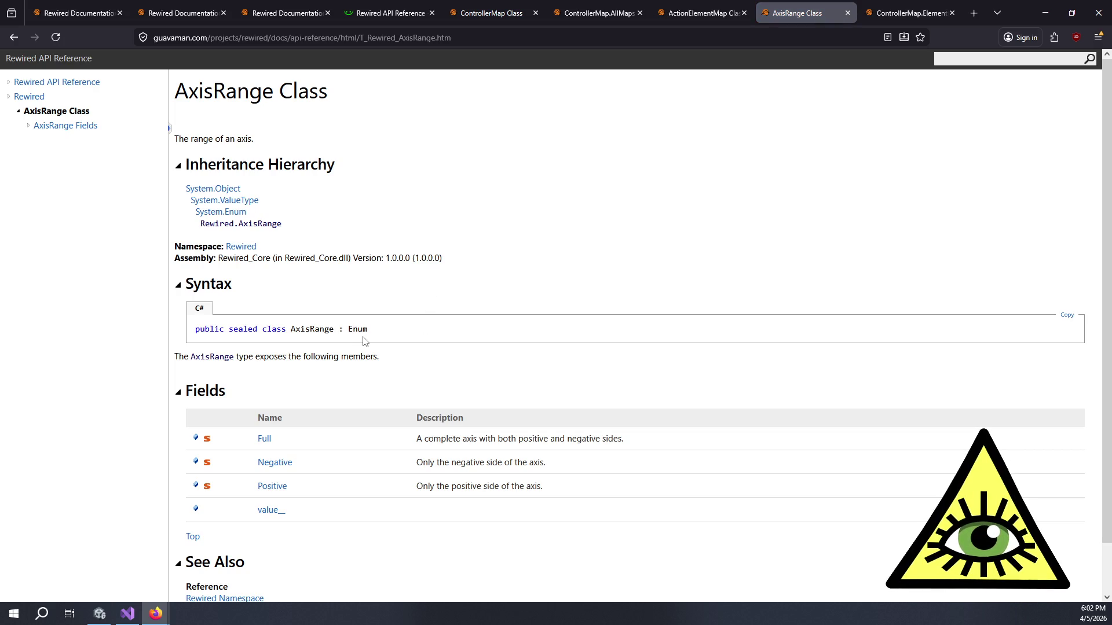
pyautogui.scroll(-2, 406, 327)
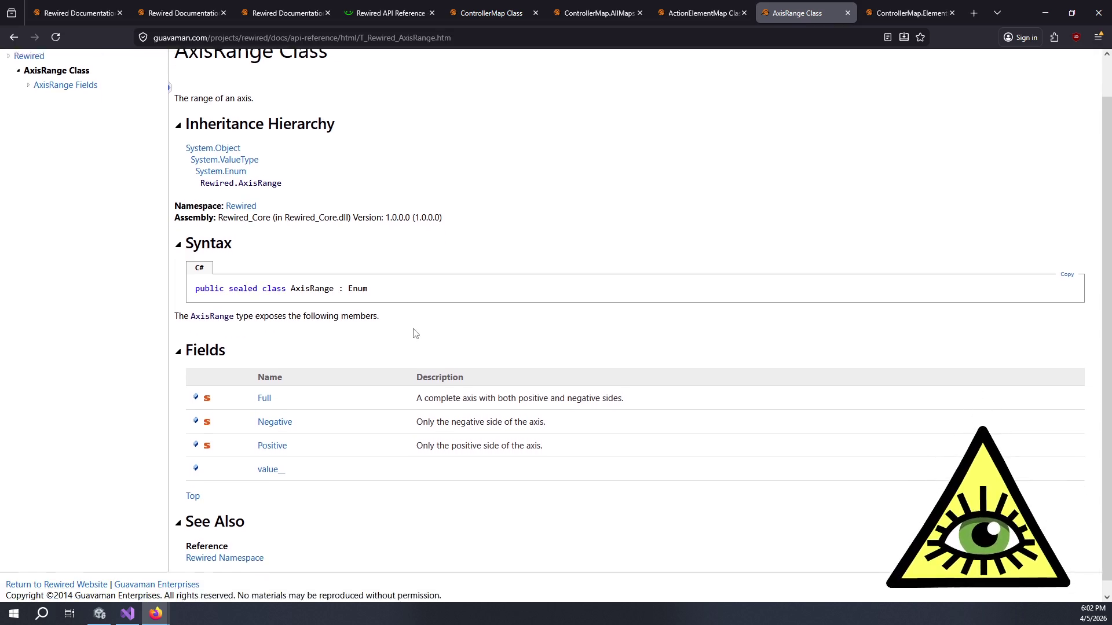
pyautogui.middleClick(763, 17)
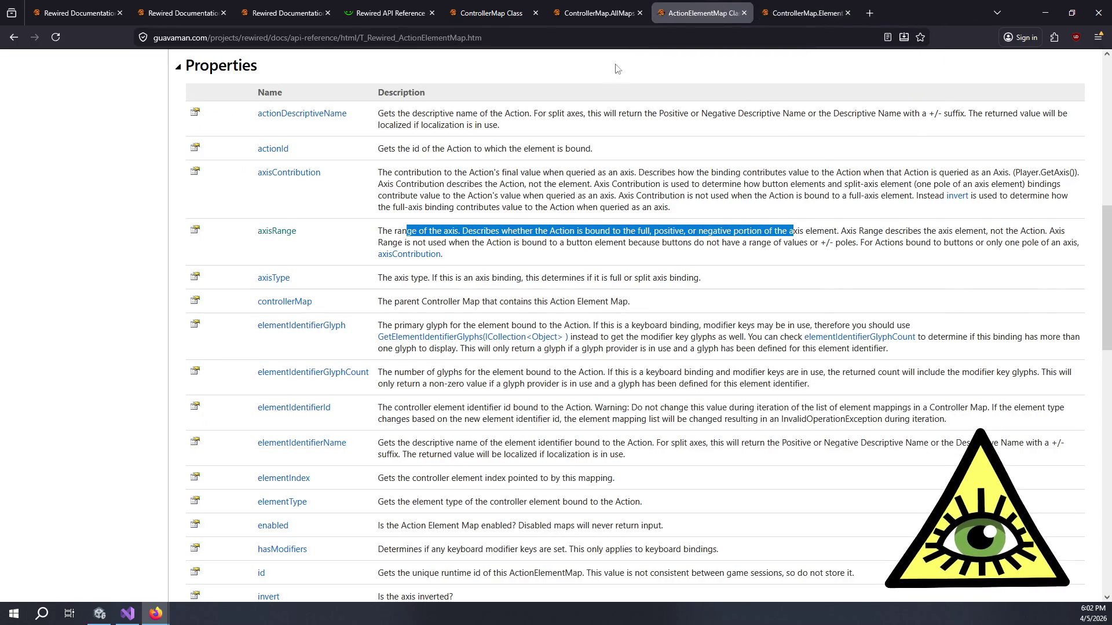
pyautogui.click(435, 191)
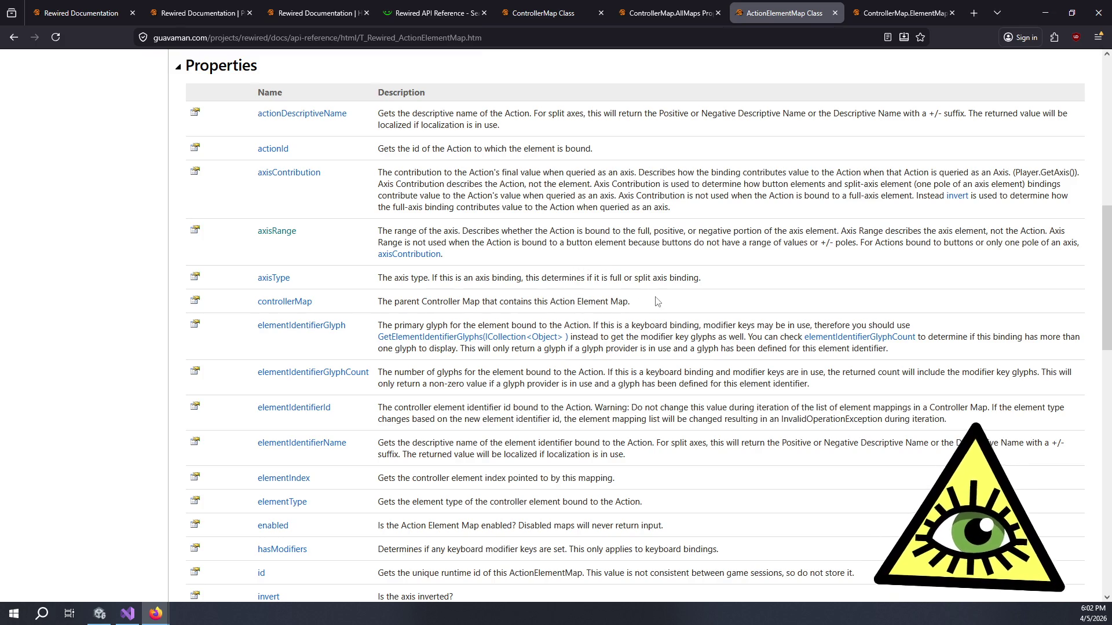
# Step: Scroll through the remaining ActionElementMap properties, selecting a description along the way
pyautogui.scroll(-3, 635, 305)
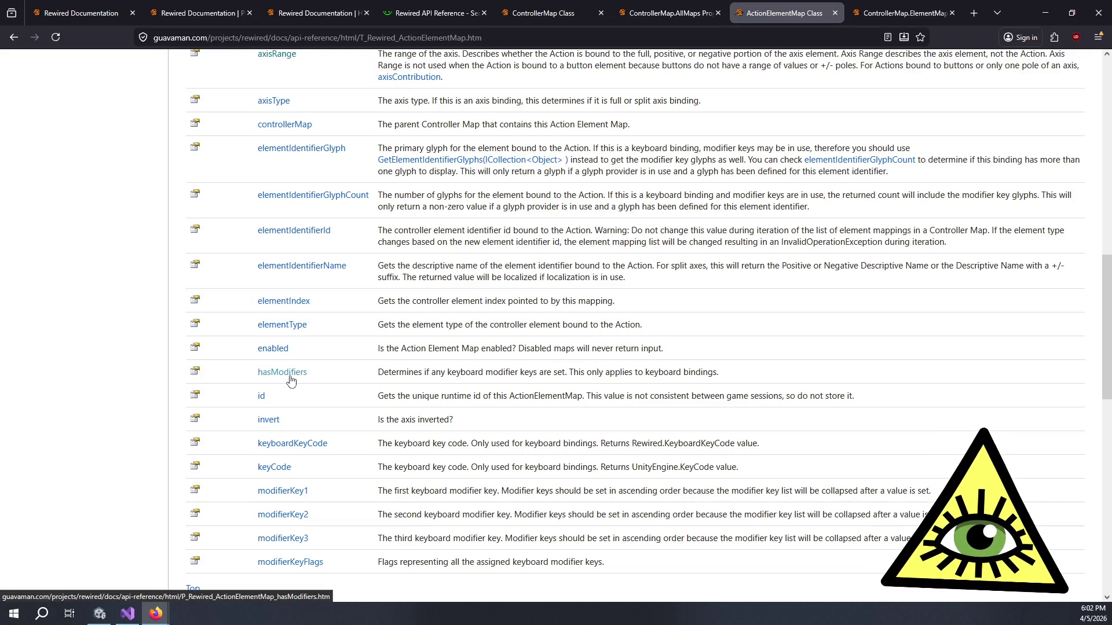
pyautogui.scroll(-4, 295, 376)
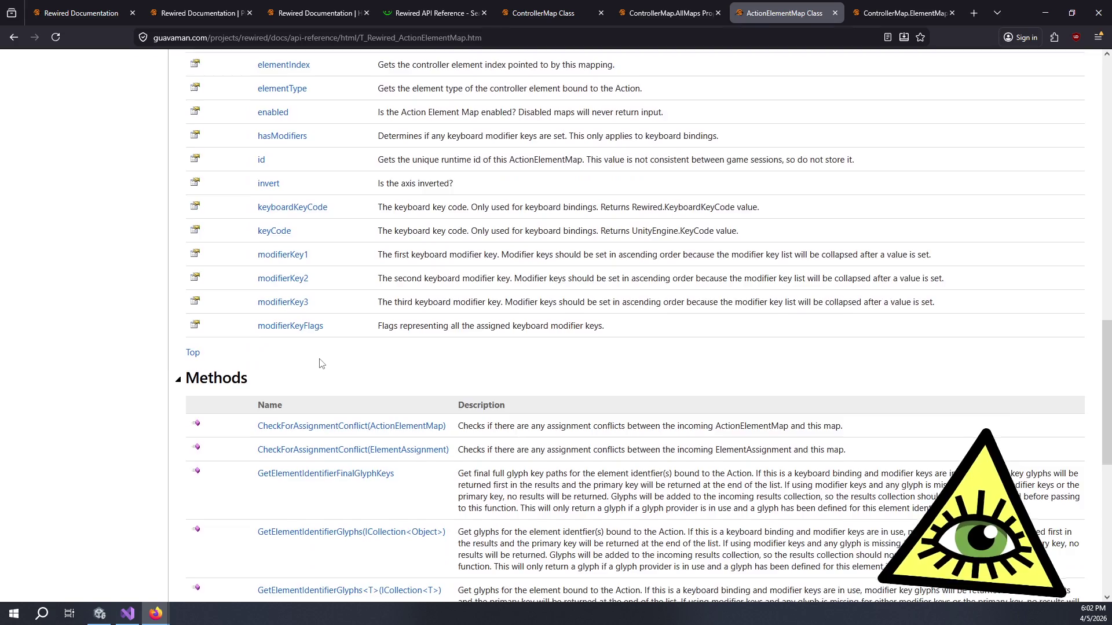
pyautogui.scroll(-2, 322, 363)
pyautogui.scroll(3, 472, 360)
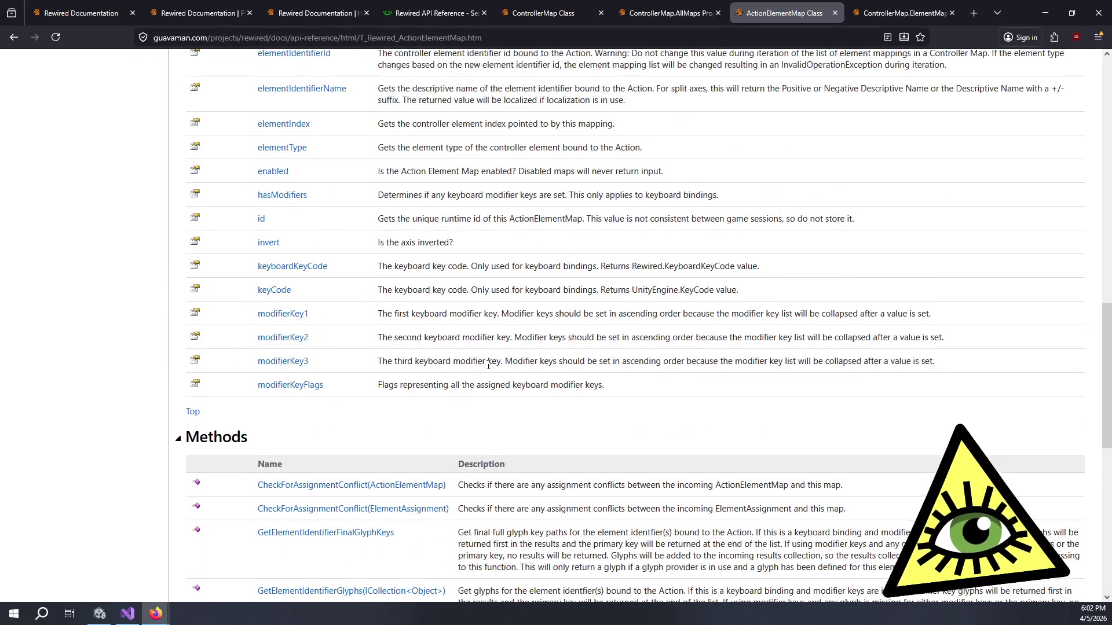
pyautogui.moveTo(346, 243); pyautogui.dragTo(253, 243)
pyautogui.scroll(1, 512, 320)
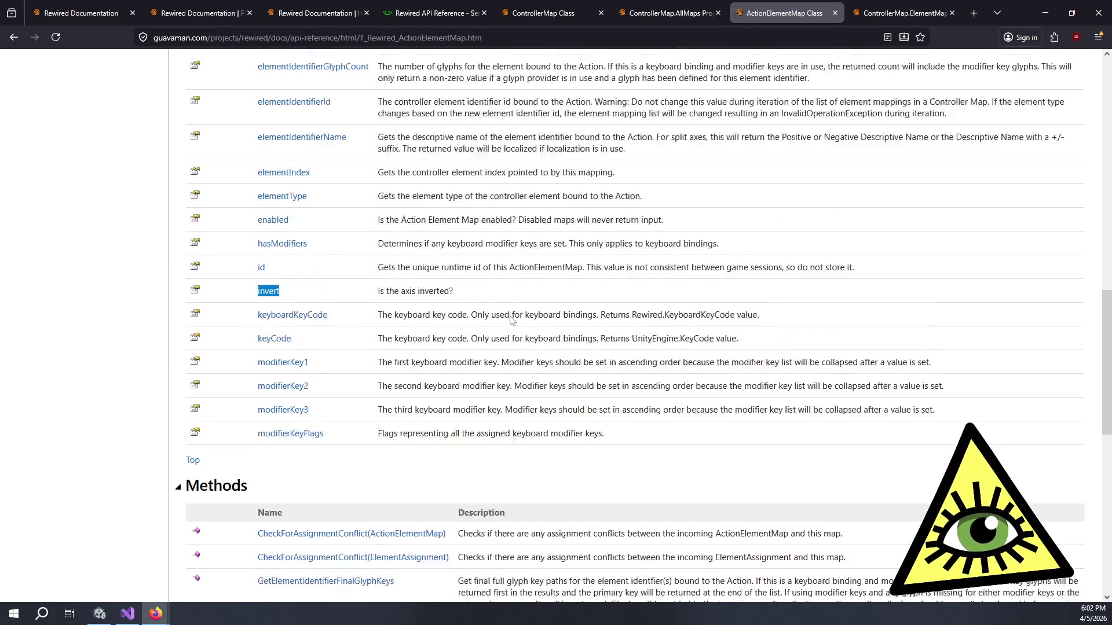
pyautogui.scroll(3, 512, 320)
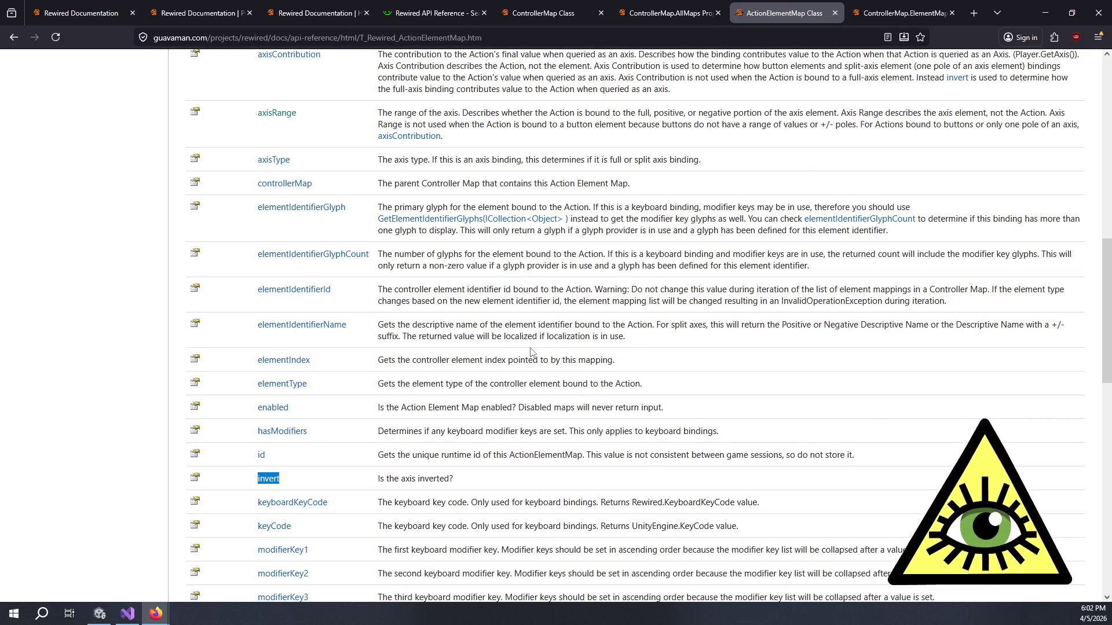
pyautogui.scroll(3, 546, 302)
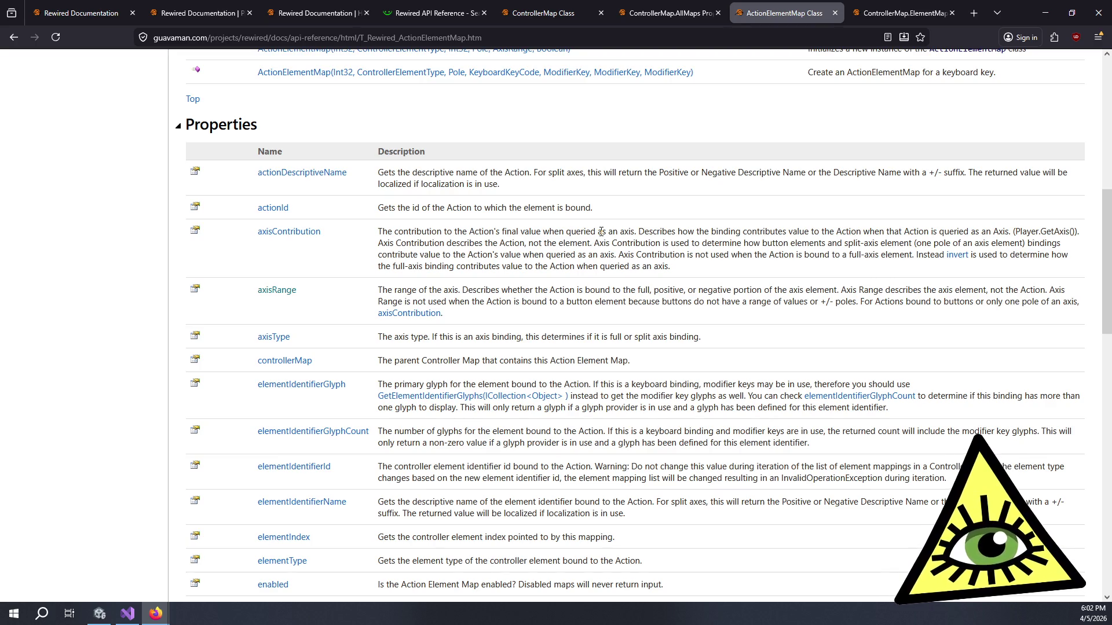
# Step: Close the ActionElementMap Class and ElementMaps tabs with Ctrl+W
pyautogui.scroll(-4, 609, 233)
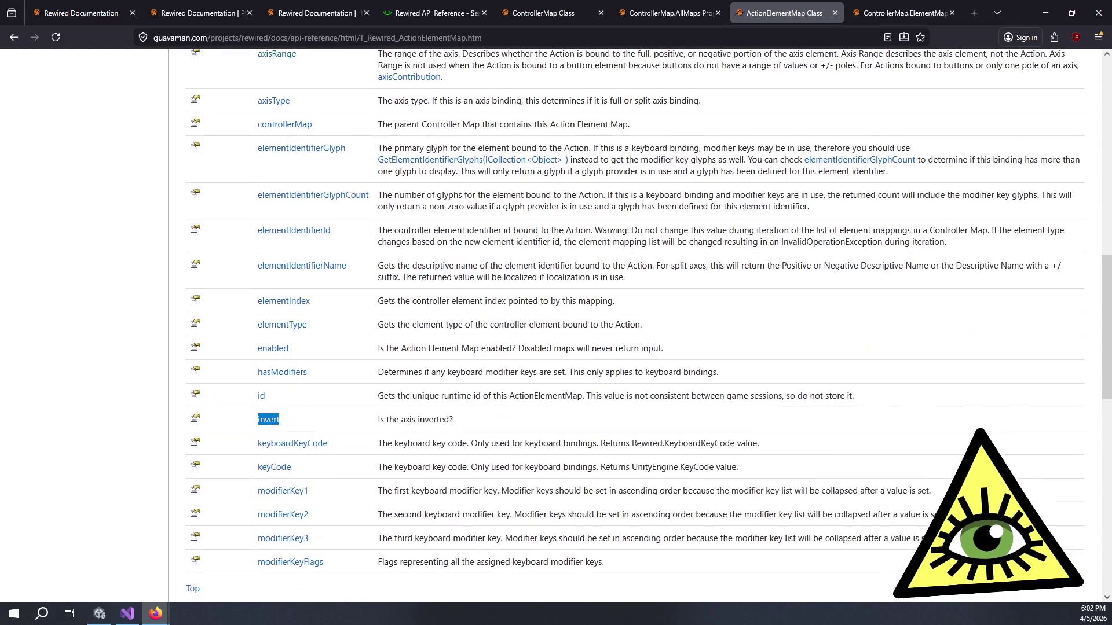
pyautogui.scroll(-7, 613, 235)
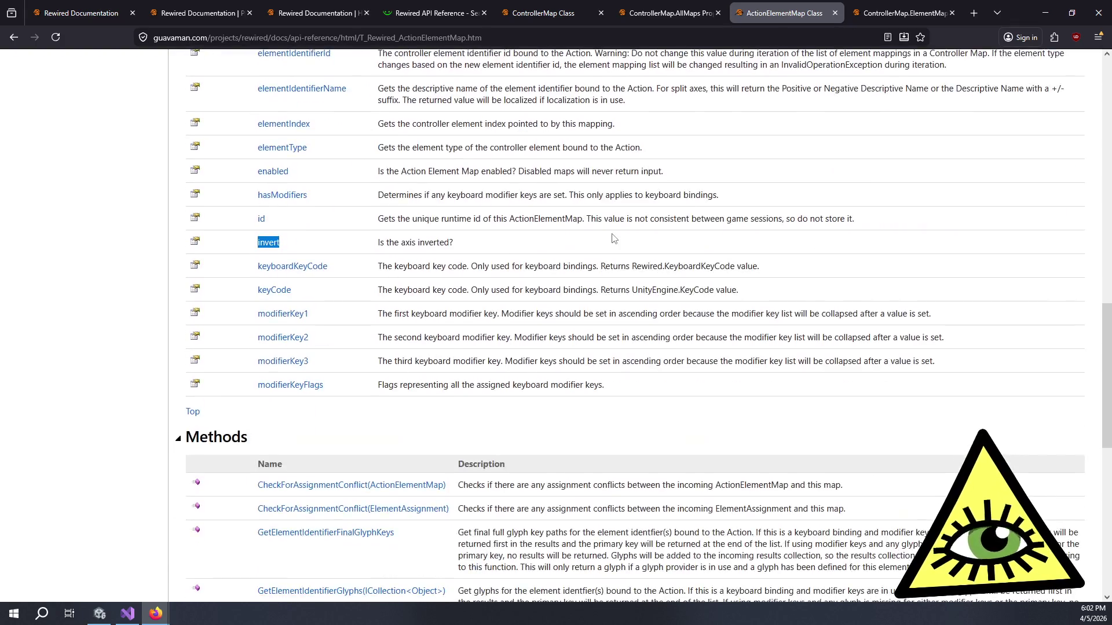
pyautogui.scroll(-4, 584, 191)
pyautogui.scroll(5, 585, 191)
pyautogui.hotkey('ctrl', 'w')
pyautogui.hotkey('ctrl', 'w')
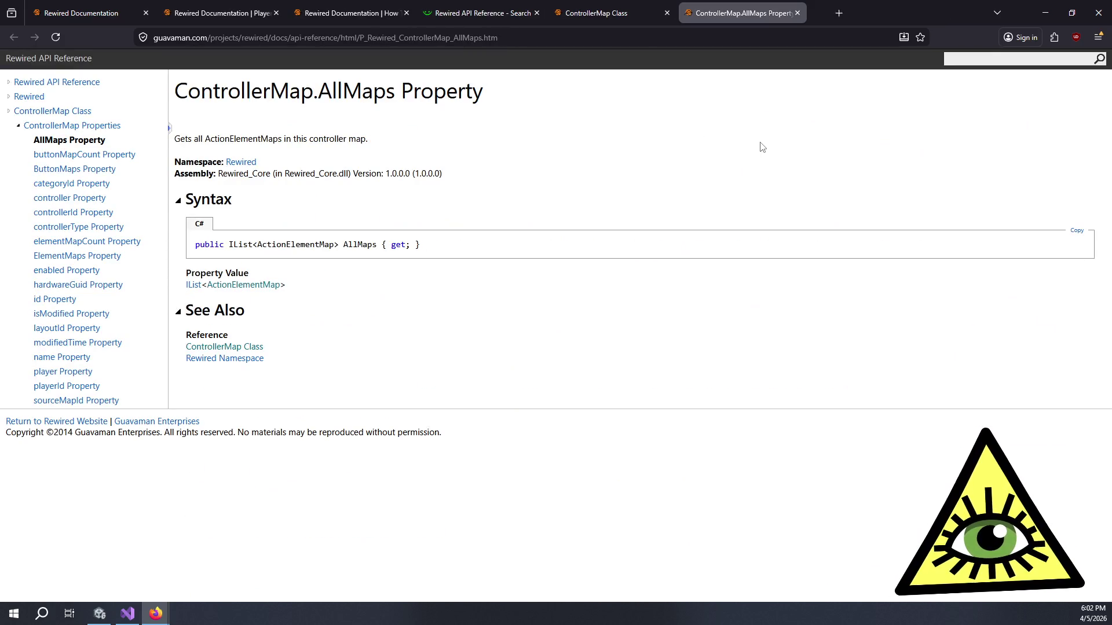
pyautogui.hotkey('ctrl', 'w')
pyautogui.hotkey('ctrl', 'w')
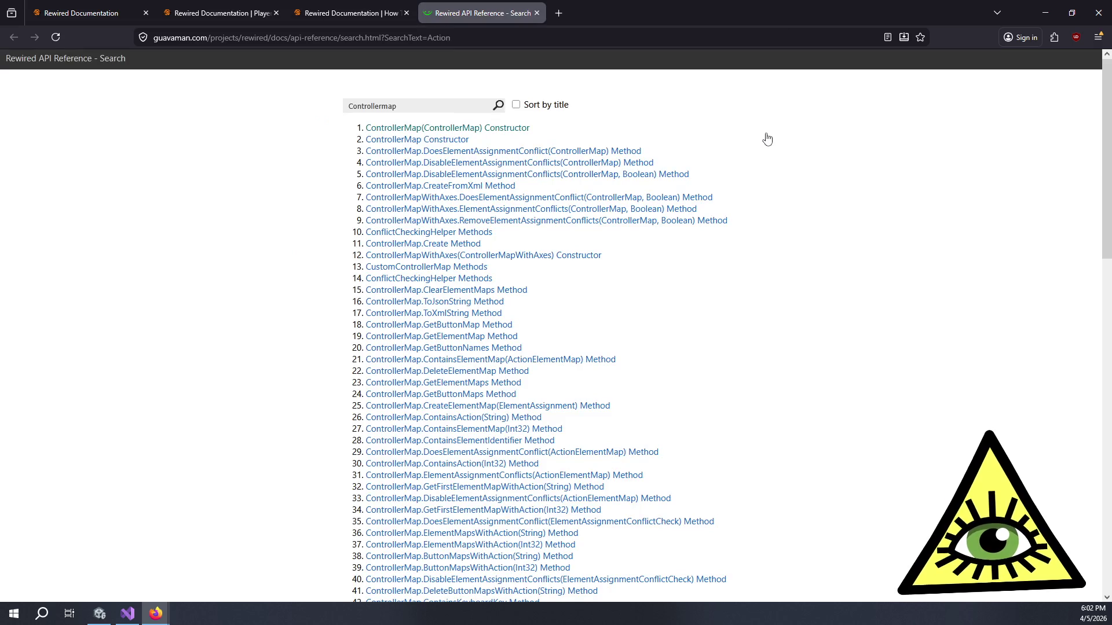